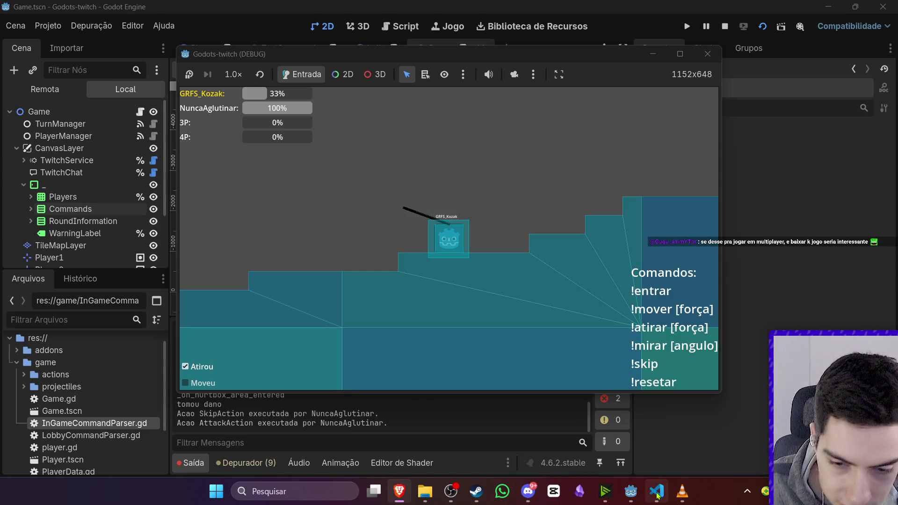
Bring the editor's Game.tscn 2D scene back in front of the debug game window.
{"action": "mouse_move", "coordinate": [657, 495]}
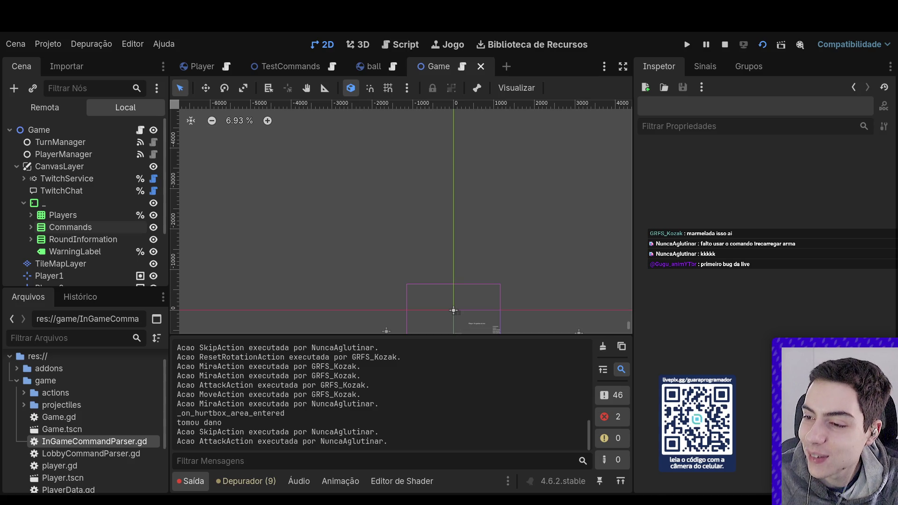
View the running Godots-twitch debug game's health bars, terrain and commands, then return to the editor.
{"action": "key", "text": "alt+Tab"}
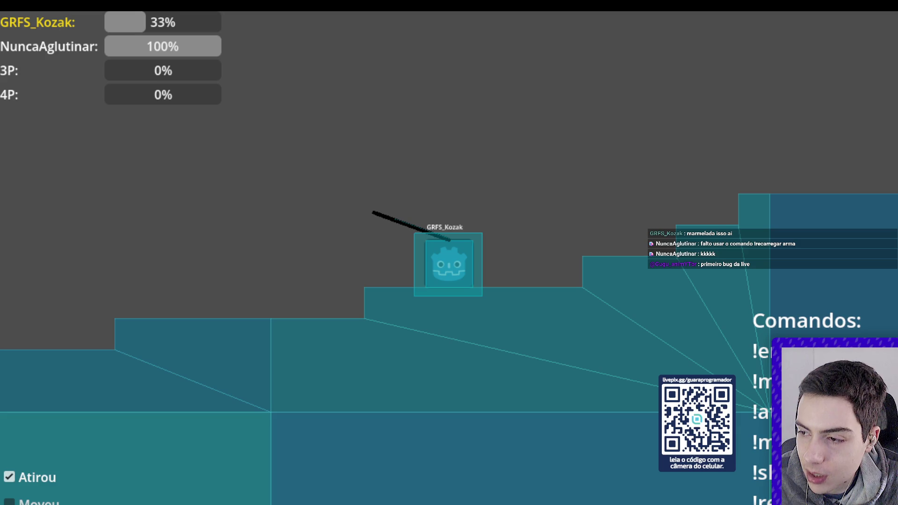
{"action": "key", "text": "alt+Tab"}
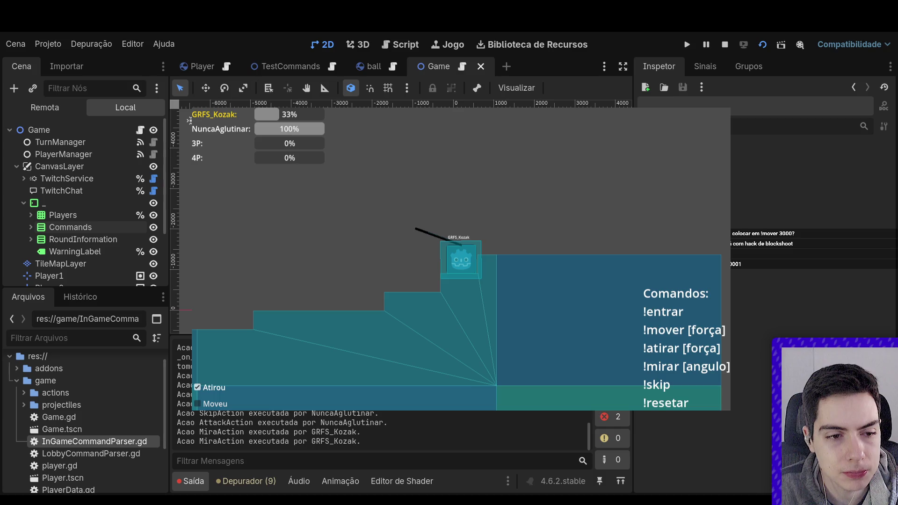
{"action": "left_click", "coordinate": [215, 390]}
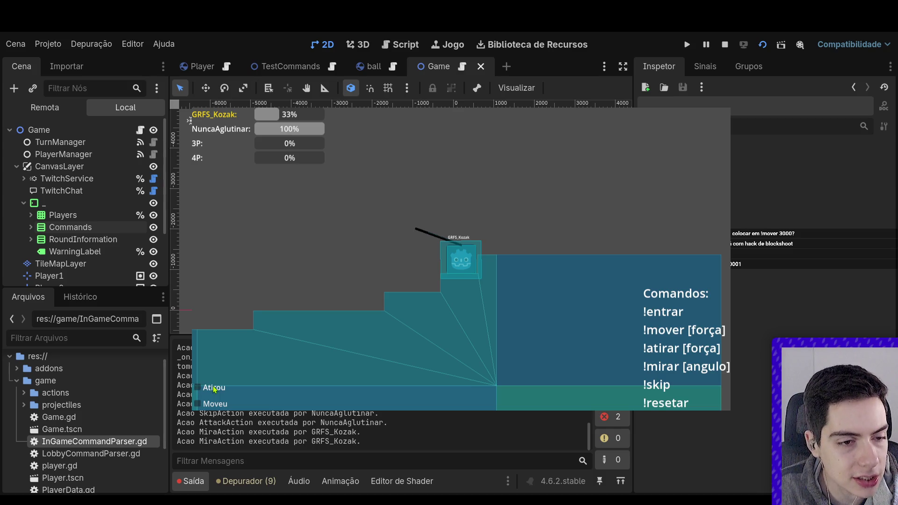
{"action": "left_click", "coordinate": [215, 390]}
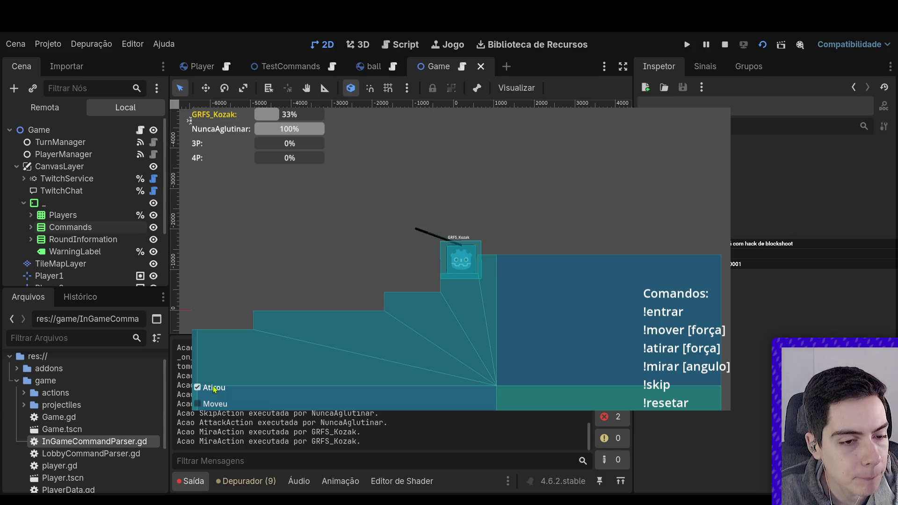
{"action": "key", "text": "ctrl+minus"}
{"action": "key", "text": "ctrl+minus"}
{"action": "key", "text": "ctrl+equal"}
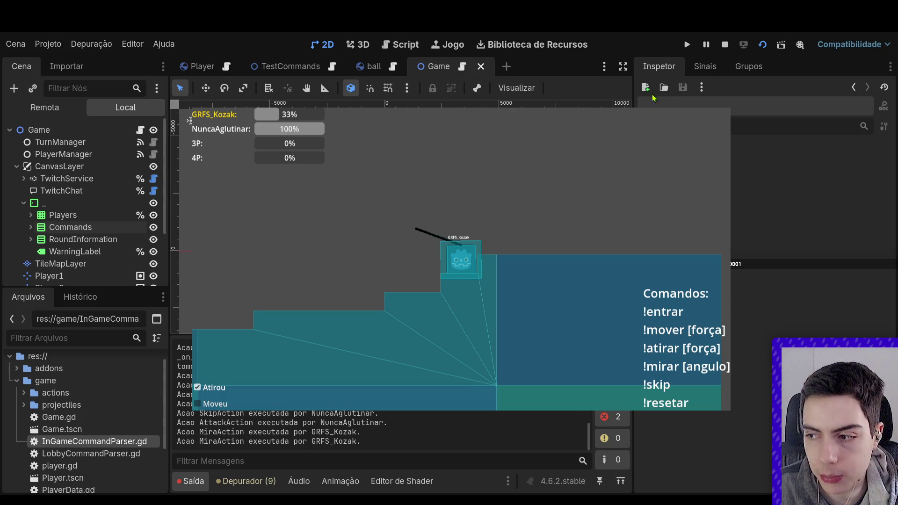
In the remote scene tree's TurnManager, untick the second member's Ativo flag to reset its shot.
{"action": "left_click", "coordinate": [64, 112]}
{"action": "left_click", "coordinate": [17, 143]}
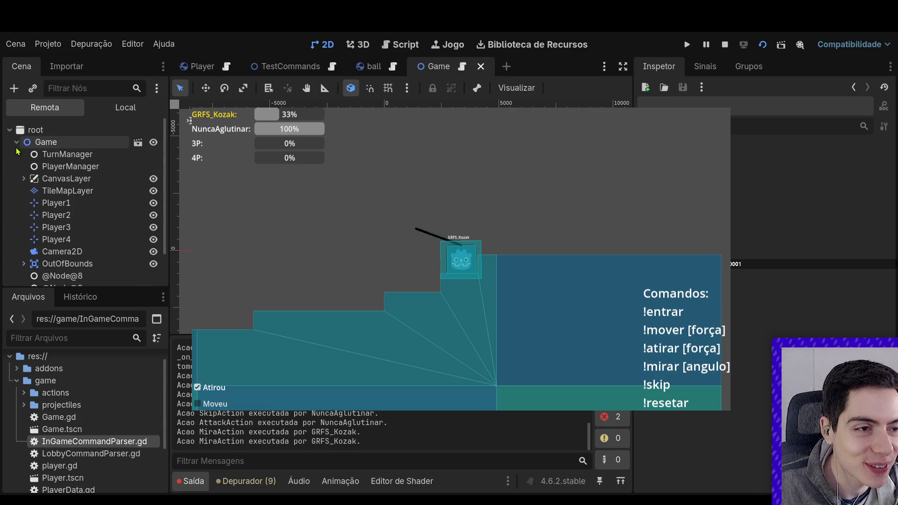
{"action": "scroll", "coordinate": [115, 232], "scroll_direction": "down", "scroll_amount": 3}
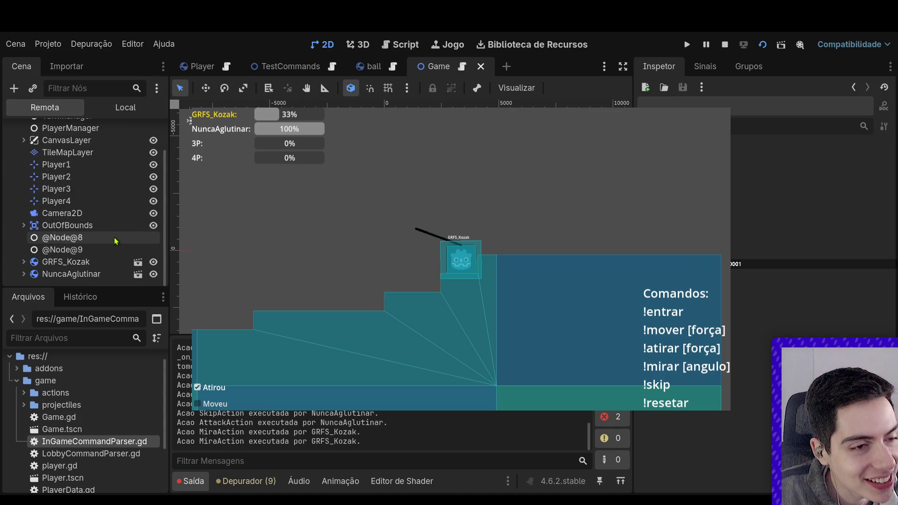
{"action": "scroll", "coordinate": [120, 227], "scroll_direction": "up", "scroll_amount": 3}
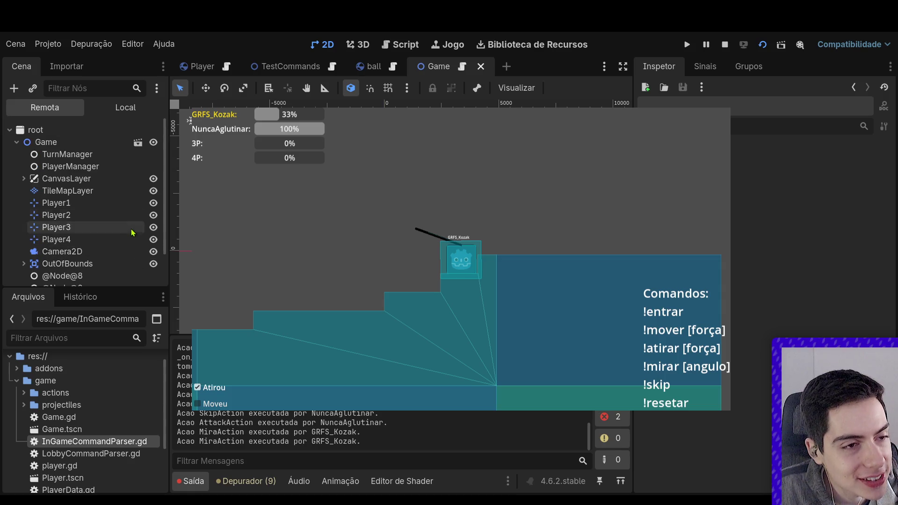
{"action": "left_click", "coordinate": [123, 159]}
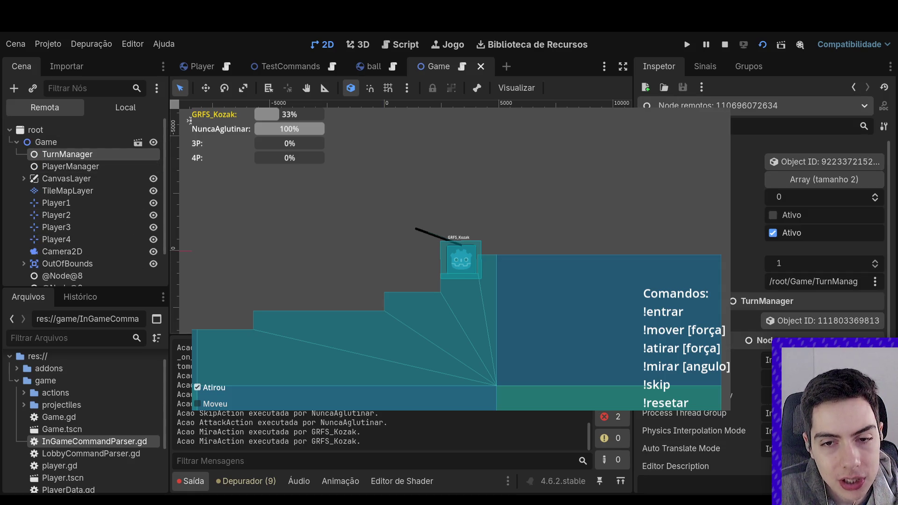
{"action": "left_click", "coordinate": [773, 233]}
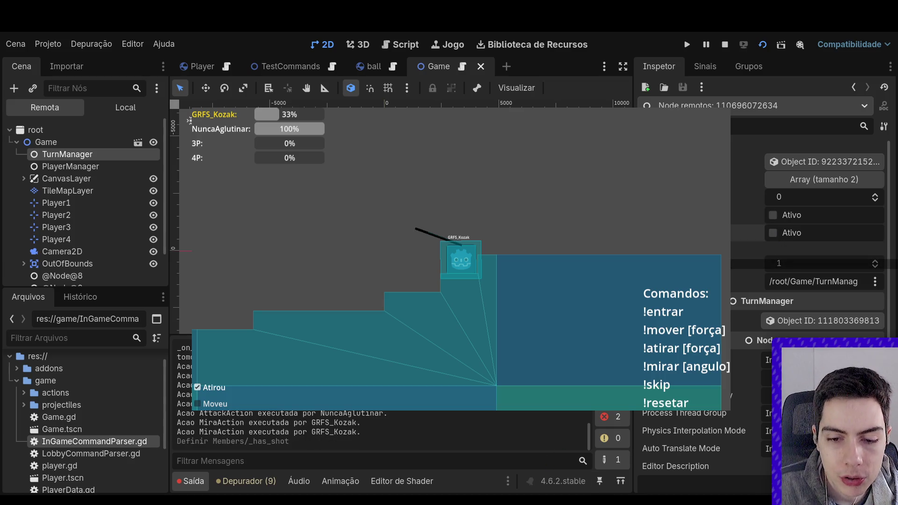
Clear Atirou in the game overlay and untick the second Ativo flag in the remote Inspector.
{"action": "left_click", "coordinate": [211, 389]}
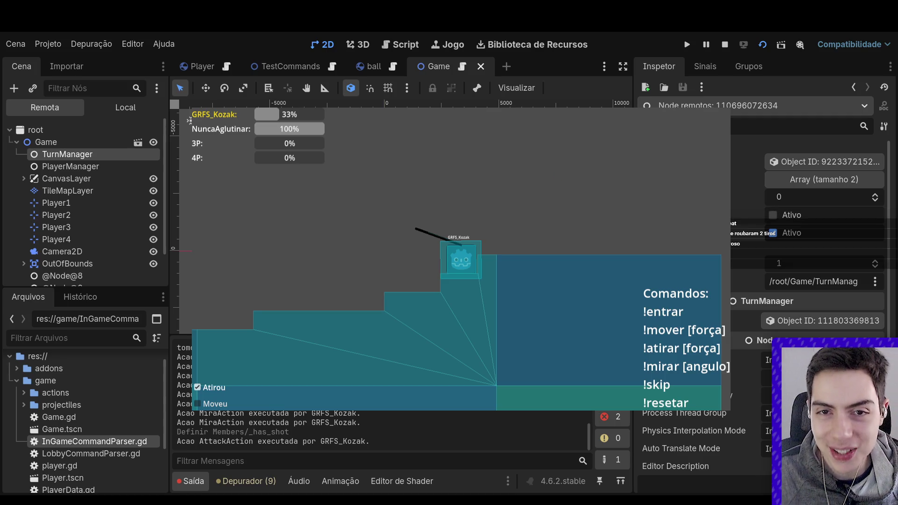
{"action": "left_click", "coordinate": [779, 235]}
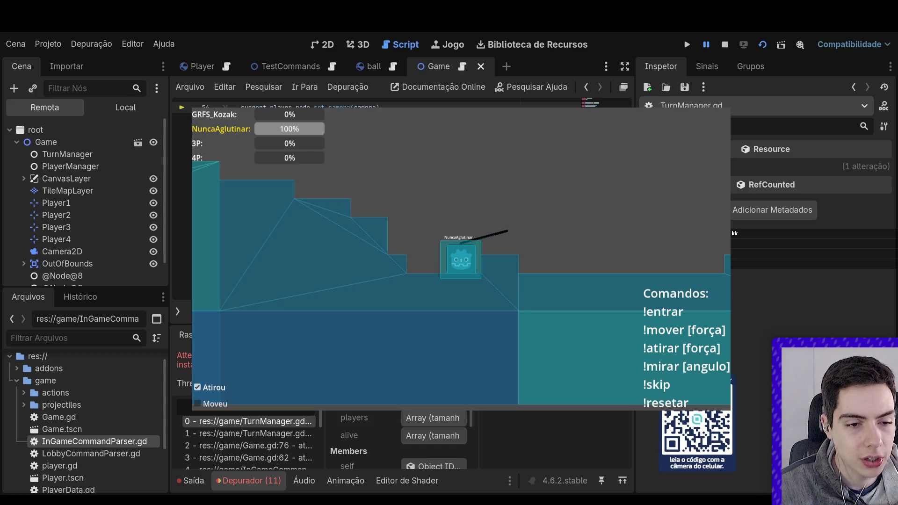
Step twice through the paused TurnManager.gd code, then let the game continue.
{"action": "key", "text": "F10"}
{"action": "key", "text": "F10"}
{"action": "key", "text": "F10"}
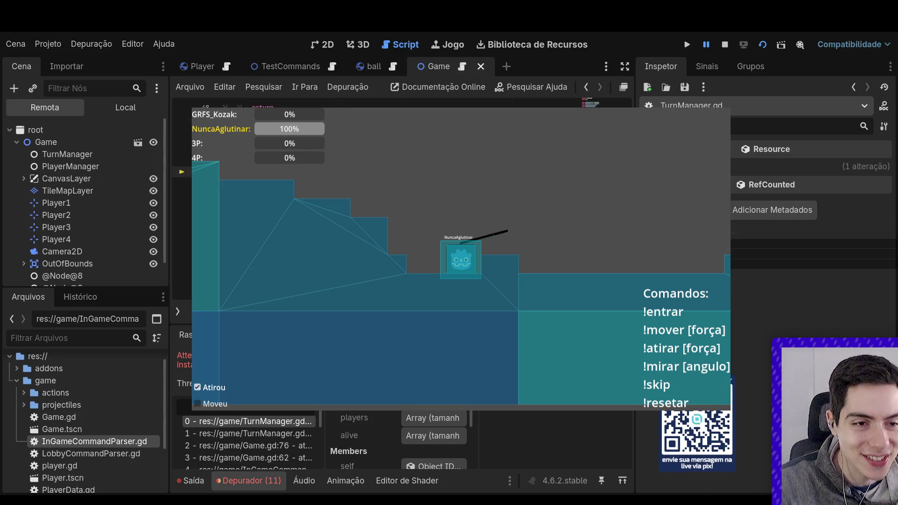
{"action": "key", "text": "F10"}
{"action": "key", "text": "F10"}
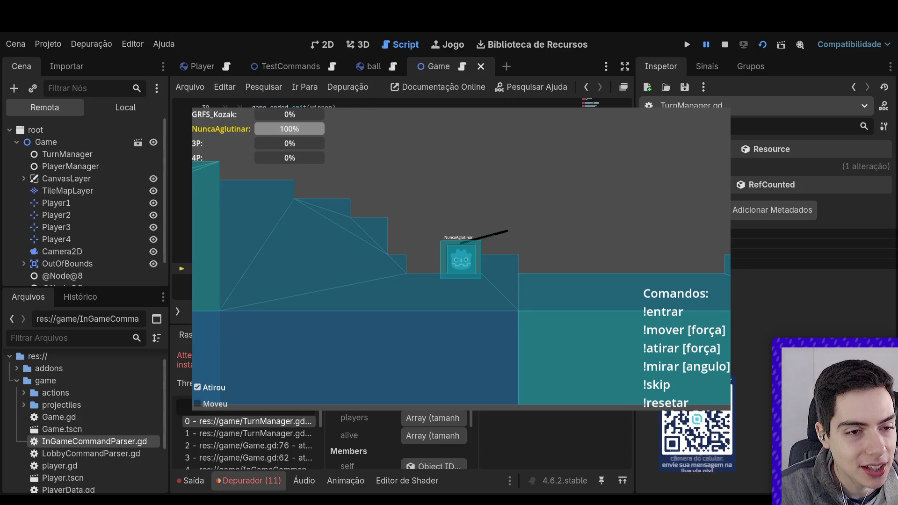
{"action": "key", "text": "F10"}
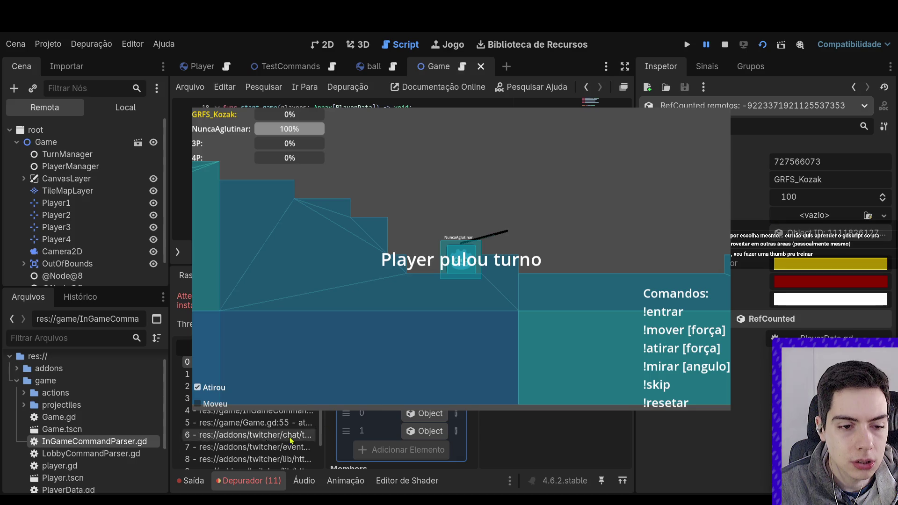
Read the executed chat actions in the Saída output log, then stop the test match.
{"action": "left_click", "coordinate": [190, 481]}
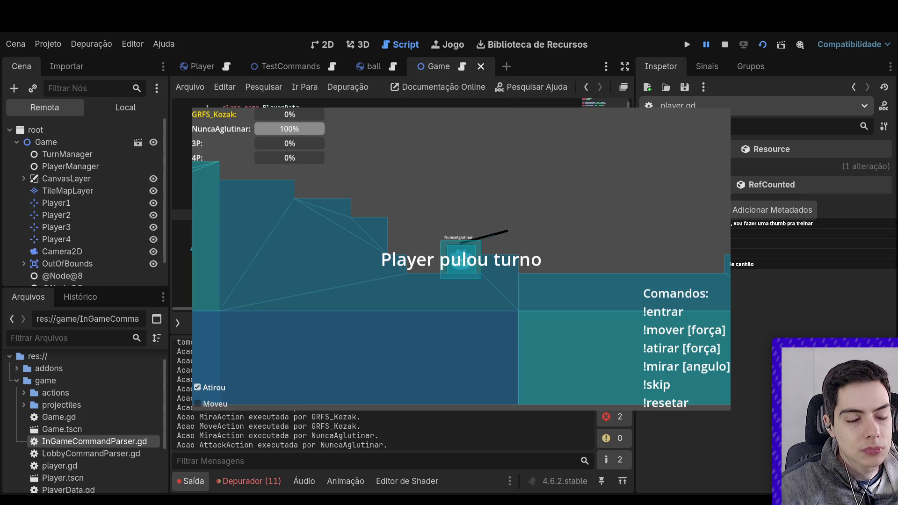
{"action": "scroll", "coordinate": [183, 216], "scroll_direction": "down", "scroll_amount": 3}
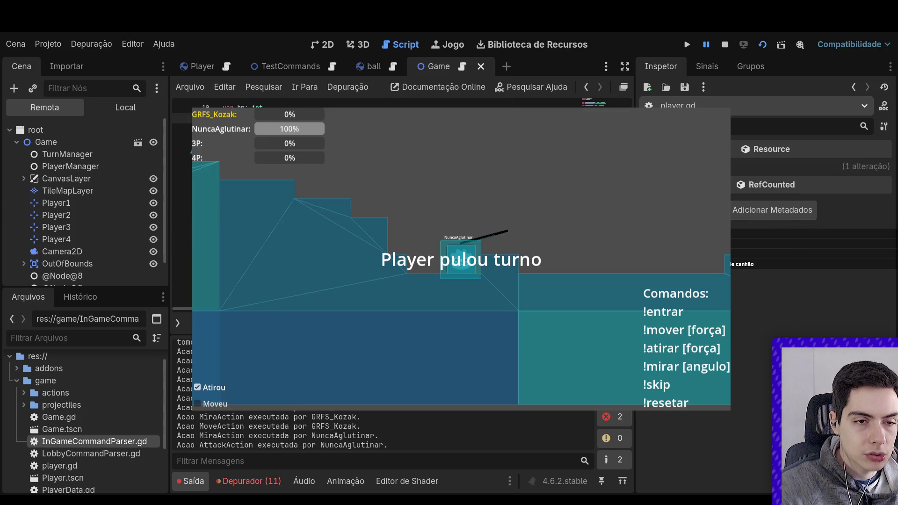
{"action": "left_click", "coordinate": [726, 44]}
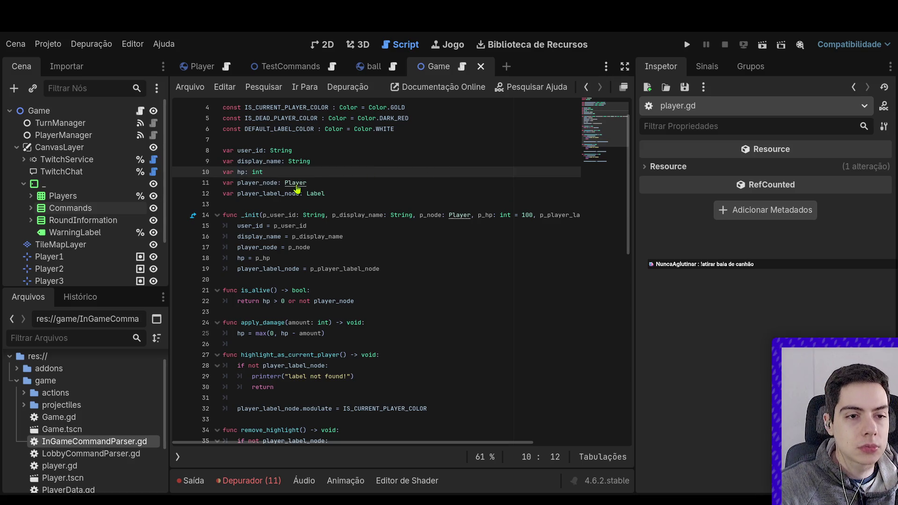
Review the Player class script, then add a new line after line 17 in the player data script.
{"action": "left_click", "coordinate": [296, 183], "text": "ctrl"}
{"action": "scroll", "coordinate": [296, 185], "scroll_direction": "up", "scroll_amount": 7}
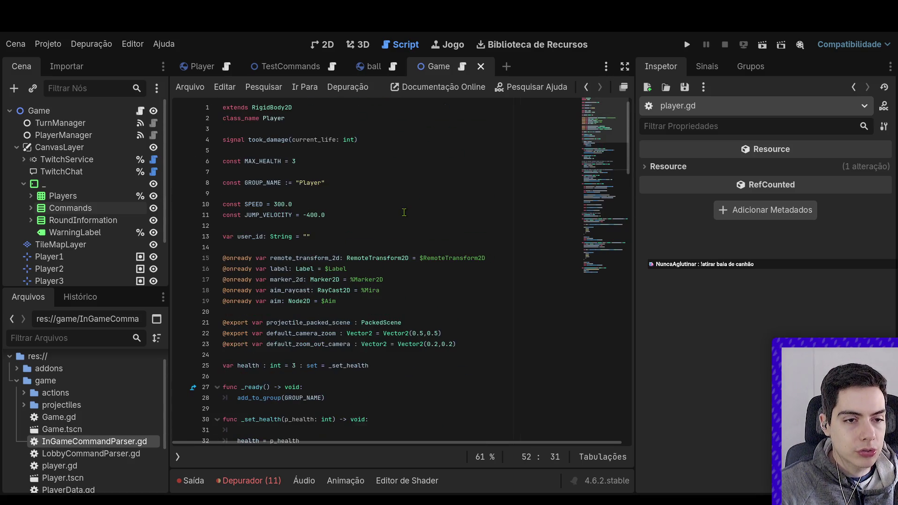
{"action": "scroll", "coordinate": [407, 212], "scroll_direction": "down", "scroll_amount": 3}
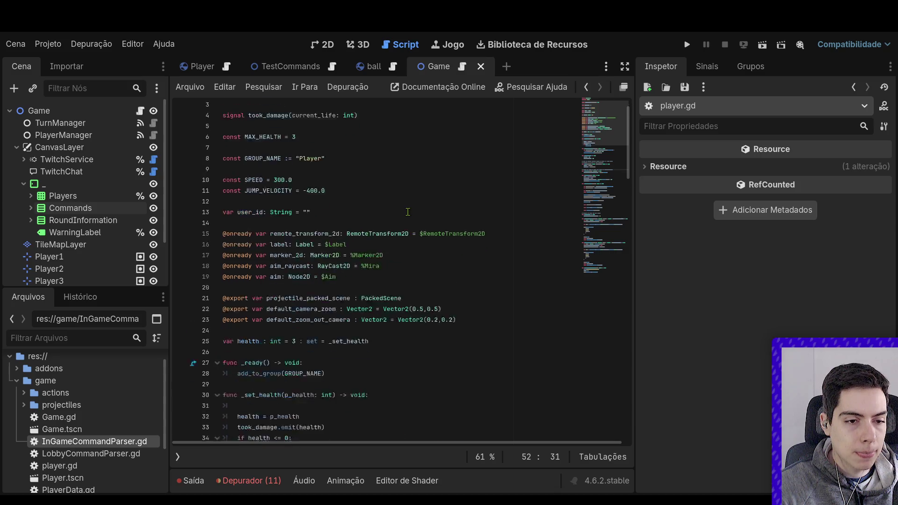
{"action": "left_click", "coordinate": [408, 212]}
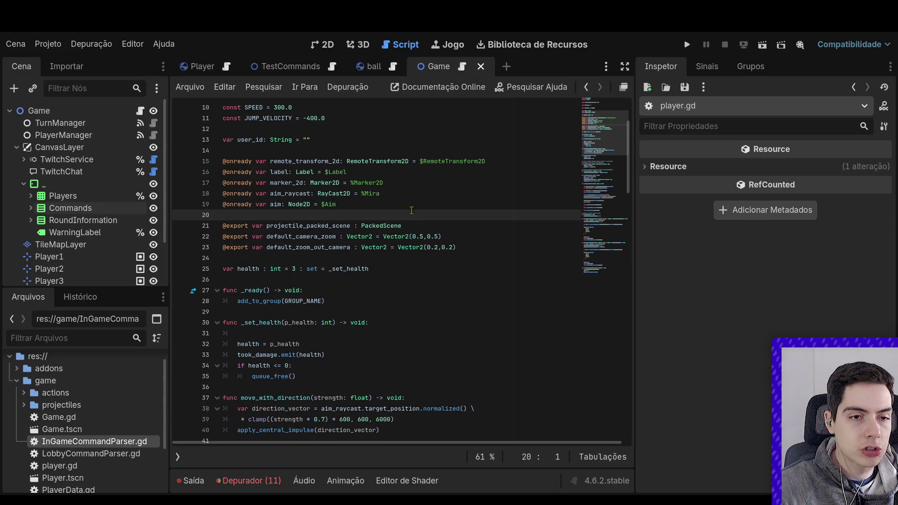
{"action": "key", "text": "alt+Left"}
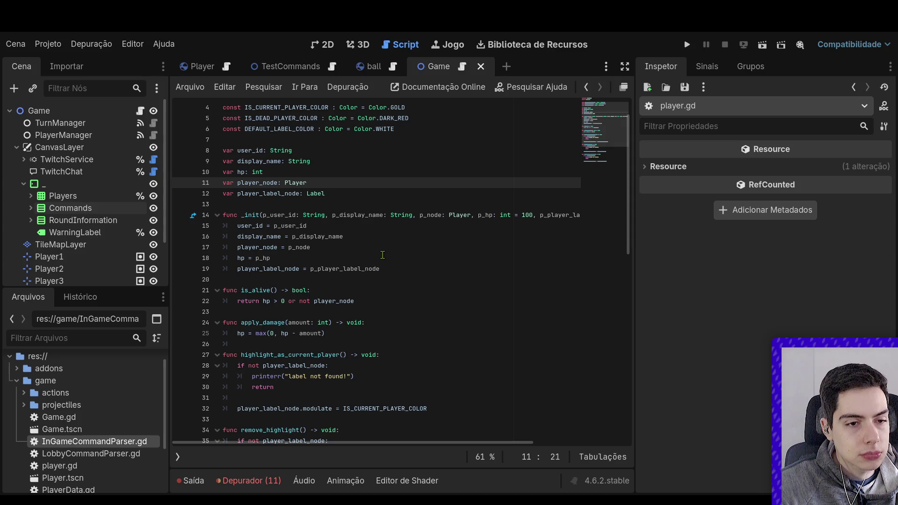
{"action": "left_click", "coordinate": [389, 246]}
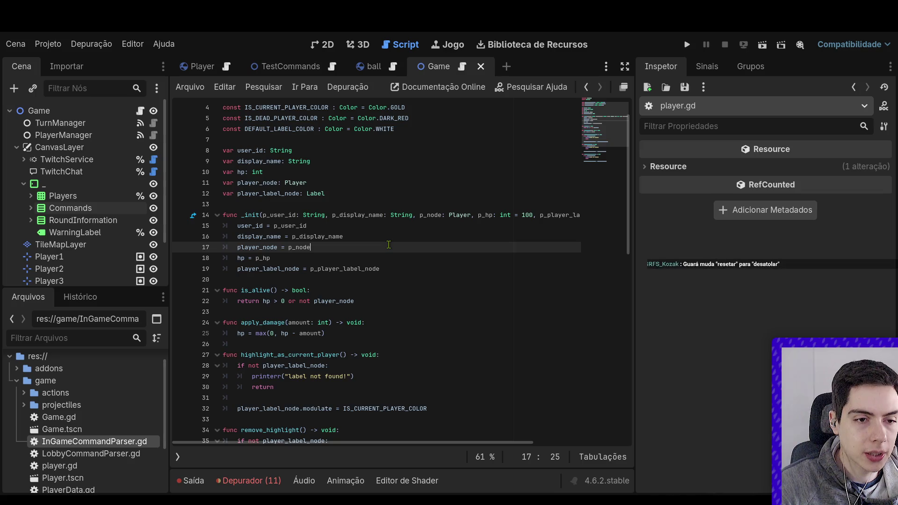
{"action": "key", "text": "Return"}
Declare func _player_took_damage(health: int) -> void: above is_alive.
{"action": "left_click", "coordinate": [328, 304]}
{"action": "left_click", "coordinate": [331, 290]}
{"action": "key", "text": "Return"}
{"action": "key", "text": "Return"}
{"action": "key", "text": "Up"}
{"action": "type", "text": "func "}
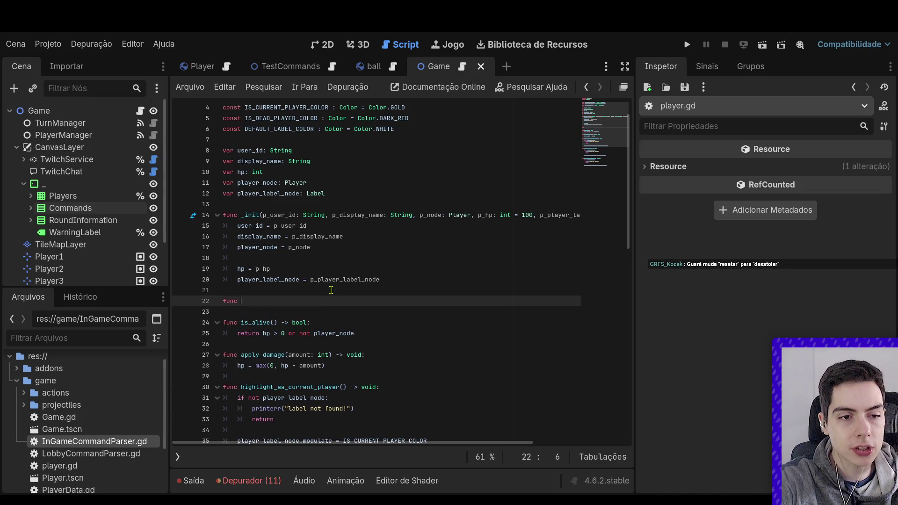
{"action": "type", "text": "_"}
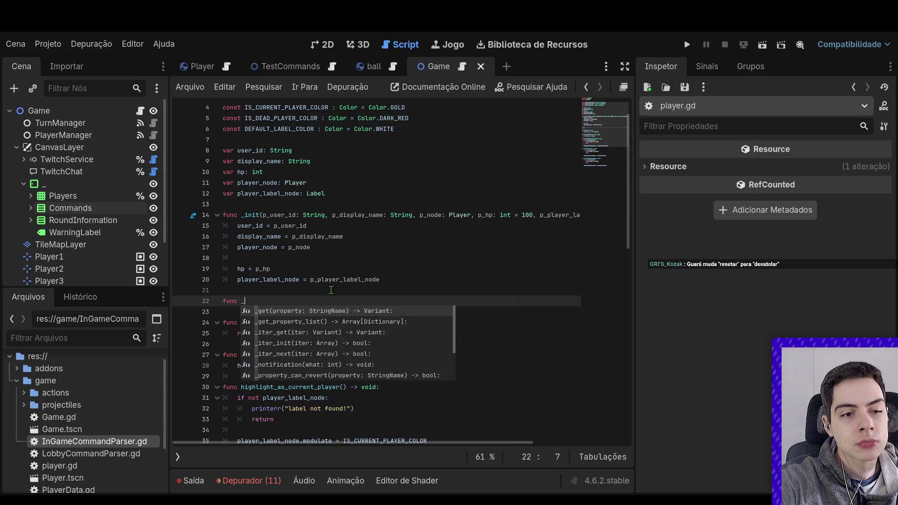
{"action": "type", "text": "player_took_da"}
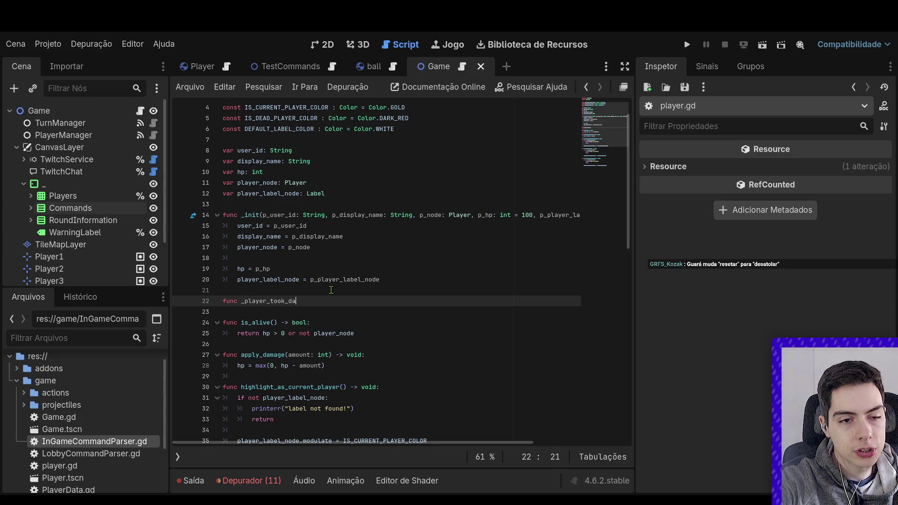
{"action": "type", "text": "mage(health: int"}
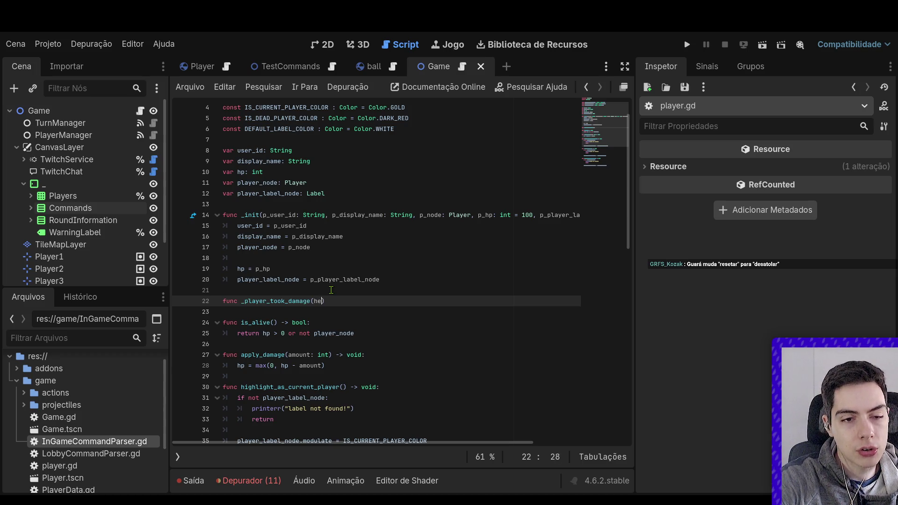
{"action": "type", "text": ") -> void:"}
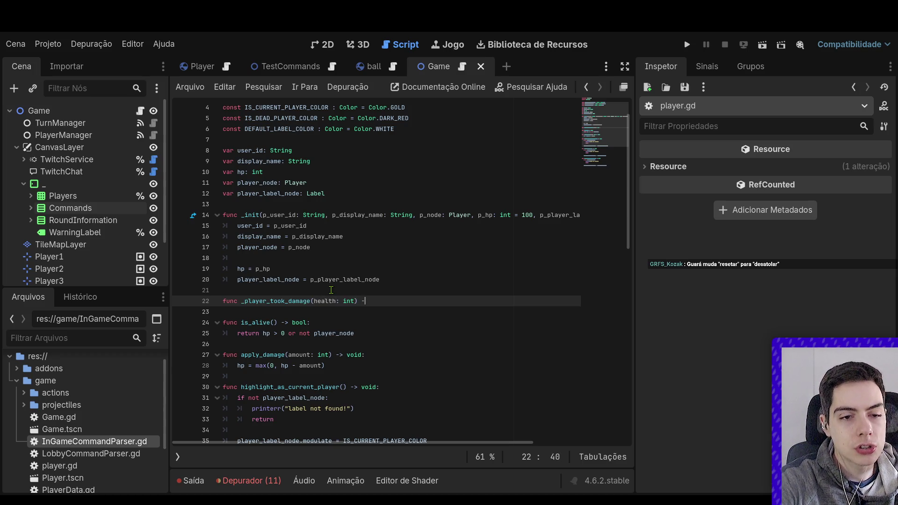
{"action": "key", "text": "Return"}
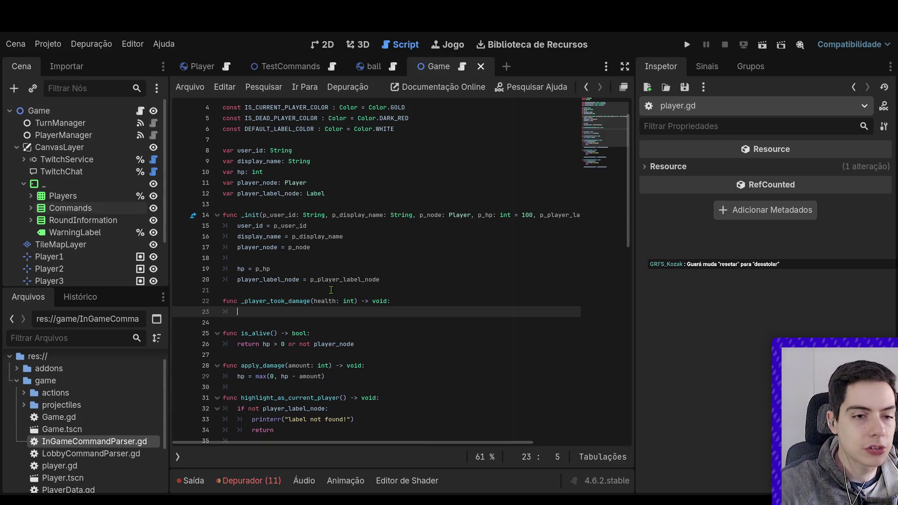
In _init, add player_node.took_damage.connect(_player_took_damage).
{"action": "left_click", "coordinate": [354, 258]}
{"action": "type", "text": "pla"}
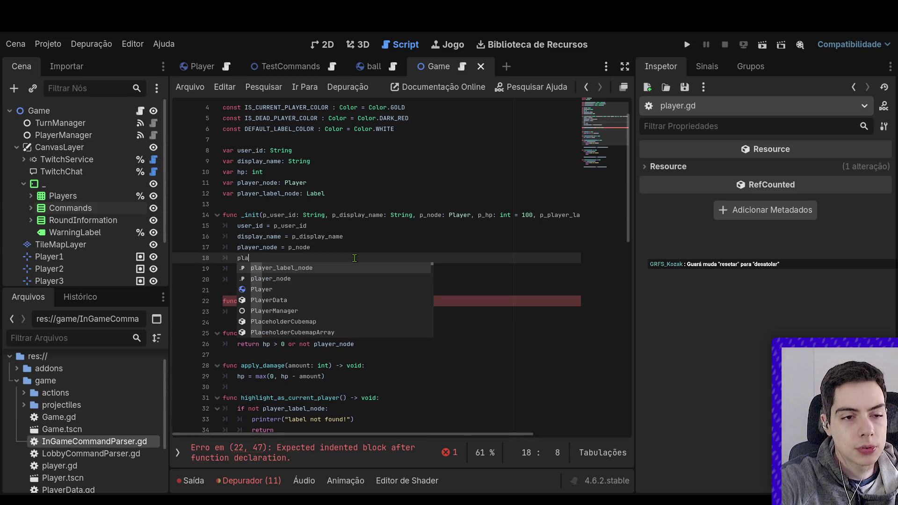
{"action": "key", "text": "Down"}
{"action": "key", "text": "Return"}
{"action": "type", "text": "."}
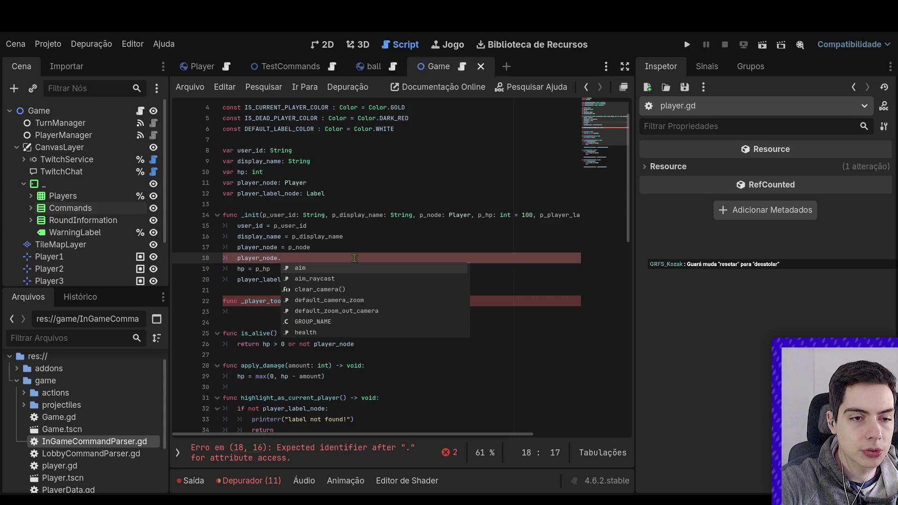
{"action": "type", "text": "took_damage."}
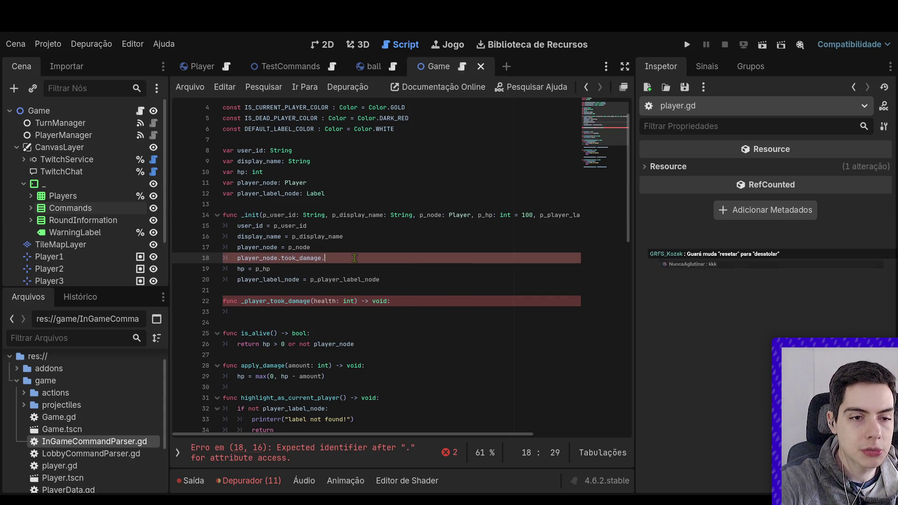
{"action": "type", "text": "con"}
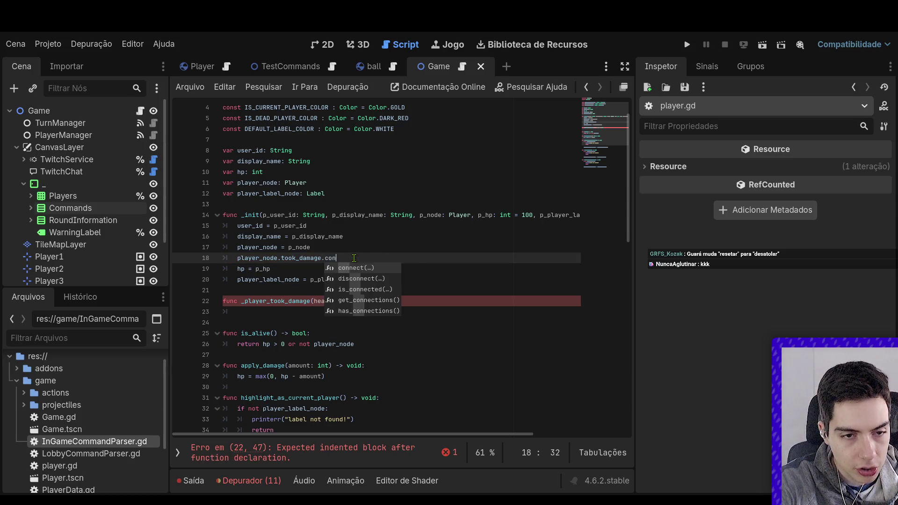
{"action": "key", "text": "Return"}
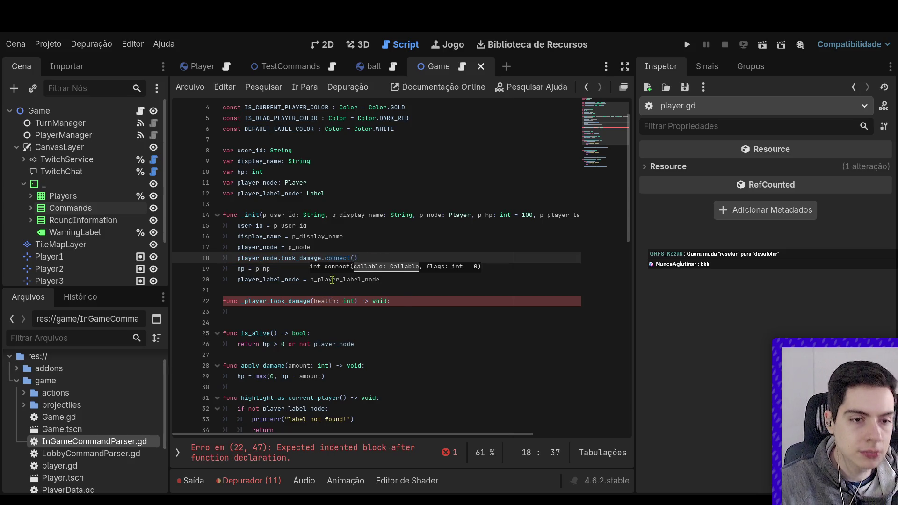
{"action": "double_click", "coordinate": [295, 300]}
{"action": "key", "text": "ctrl+c"}
{"action": "left_click", "coordinate": [355, 258]}
{"action": "key", "text": "ctrl+v"}
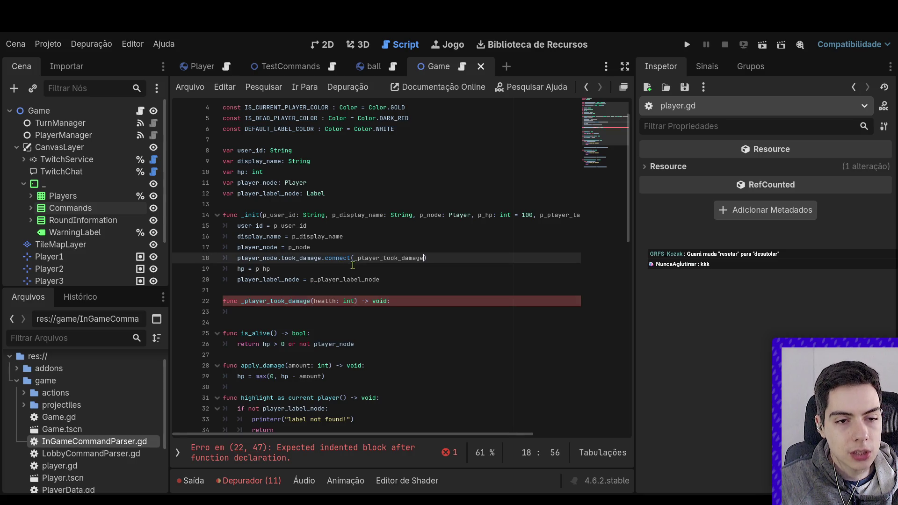
After checking the Player script's signal, make the handler body hp = health.
{"action": "left_click", "coordinate": [295, 182], "text": "ctrl"}
{"action": "scroll", "coordinate": [300, 182], "scroll_direction": "up", "scroll_amount": 5}
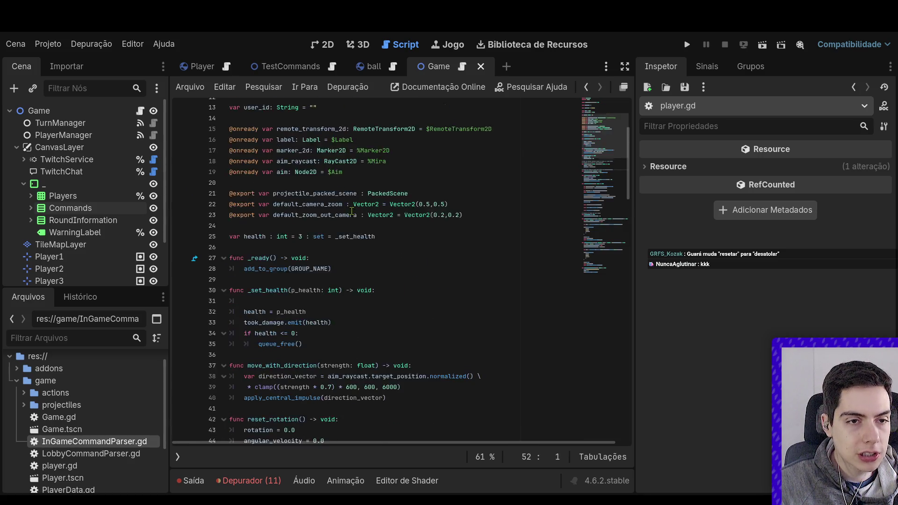
{"action": "scroll", "coordinate": [357, 218], "scroll_direction": "up", "scroll_amount": 3}
{"action": "key", "text": "alt+Left"}
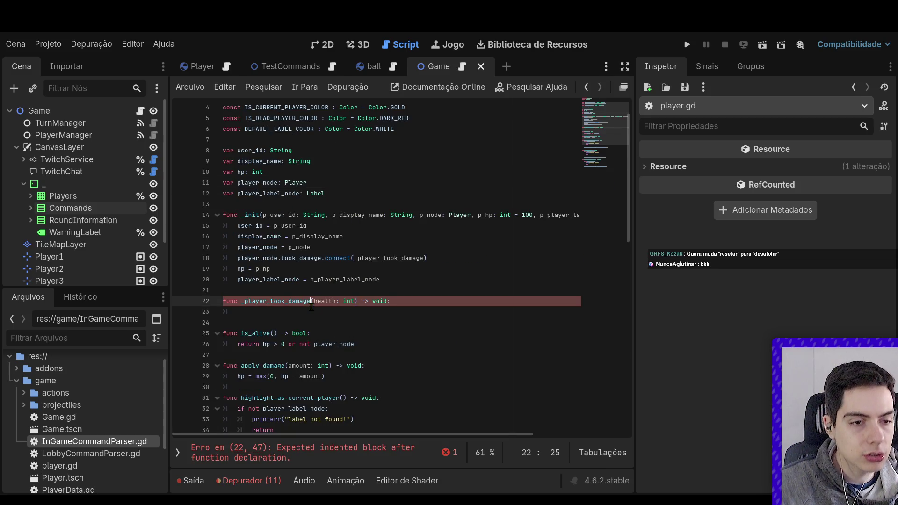
{"action": "left_click", "coordinate": [318, 310]}
{"action": "type", "text": "hp = c"}
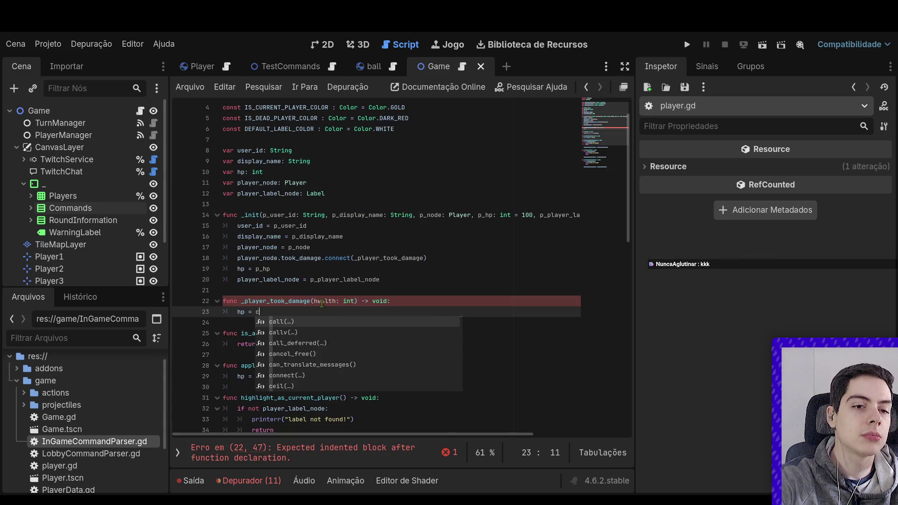
{"action": "type", "text": "urrent"}
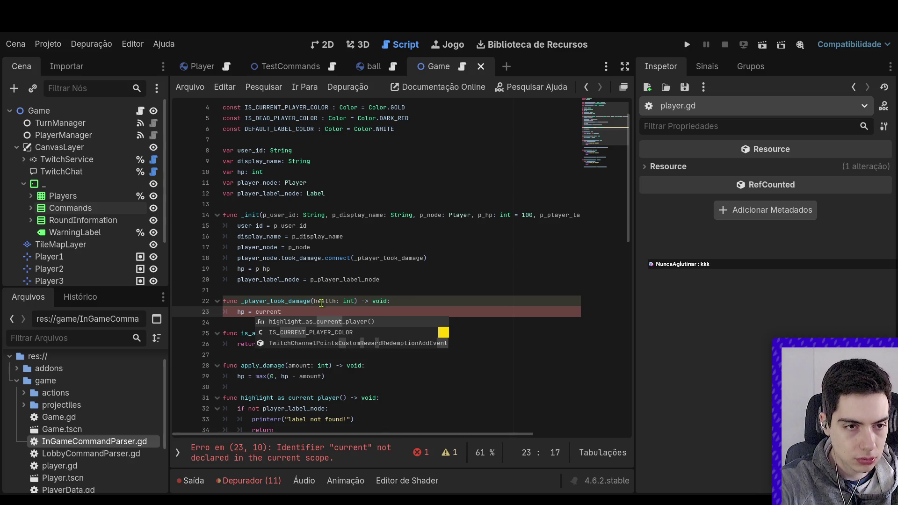
{"action": "left_click", "coordinate": [322, 303]}
{"action": "double_click", "coordinate": [267, 312]}
{"action": "type", "text": "health"}
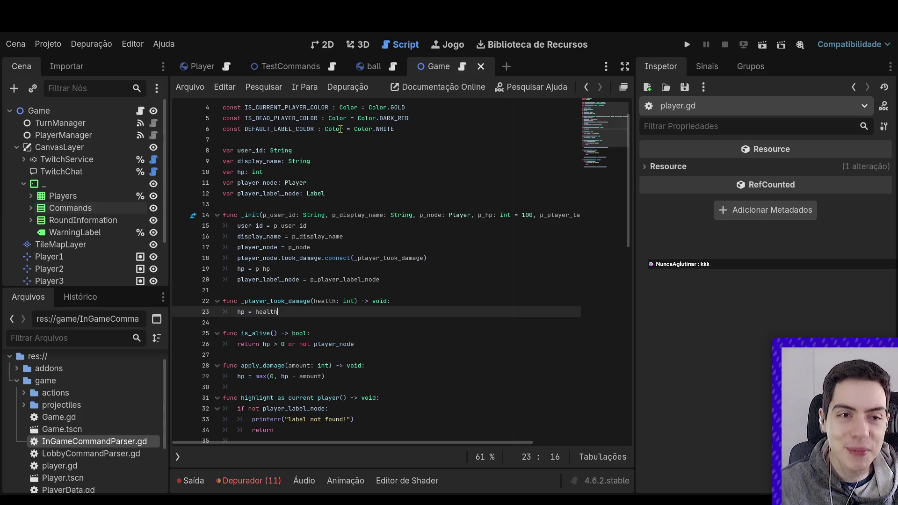
{"action": "left_click", "coordinate": [322, 47]}
Select the Label under the Commands node in the Game scene tree.
{"action": "scroll", "coordinate": [374, 276], "scroll_direction": "up", "scroll_amount": 6}
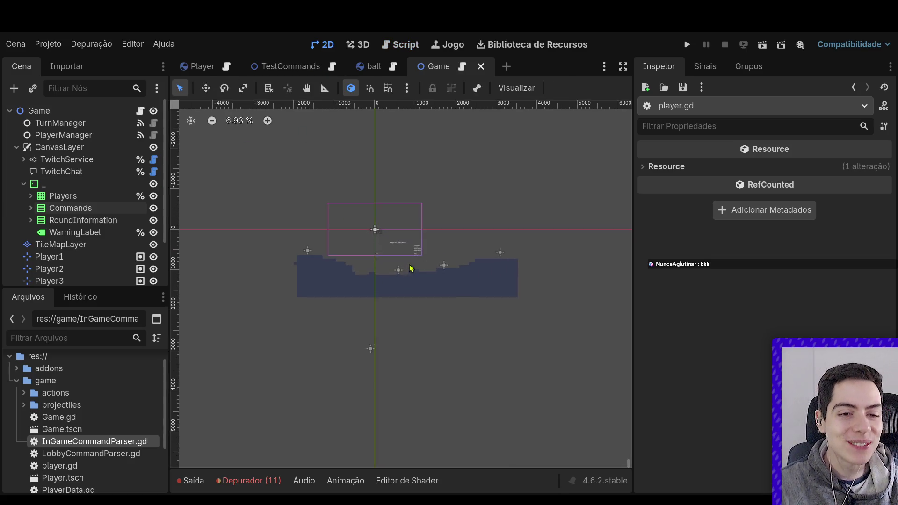
{"action": "left_click", "coordinate": [418, 246]}
{"action": "scroll", "coordinate": [419, 245], "scroll_direction": "up", "scroll_amount": 10}
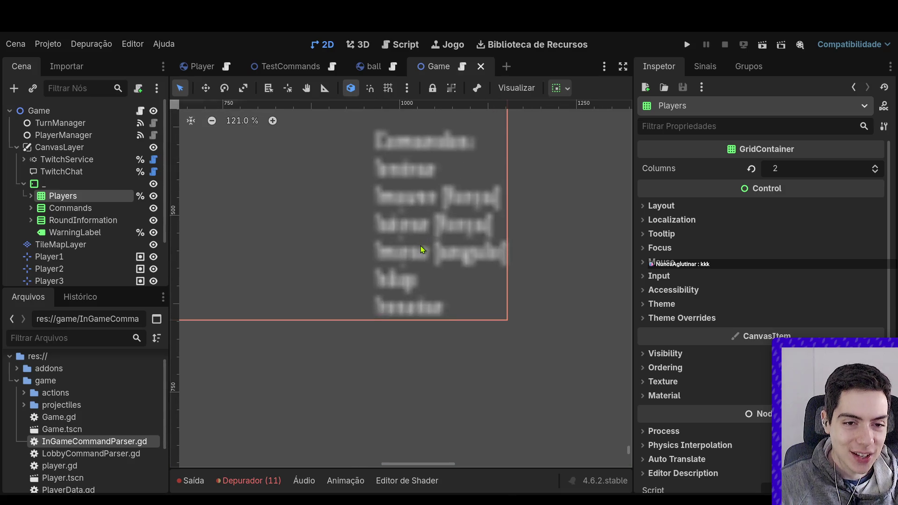
{"action": "left_click", "coordinate": [31, 196]}
{"action": "left_click", "coordinate": [31, 196]}
{"action": "left_click", "coordinate": [31, 220]}
{"action": "left_click", "coordinate": [31, 220]}
{"action": "left_click", "coordinate": [31, 209]}
{"action": "left_click", "coordinate": [65, 221]}
Change the label's last command from !resetar to !desatolar and save the scene.
{"action": "scroll", "coordinate": [255, 255], "scroll_direction": "down", "scroll_amount": 4}
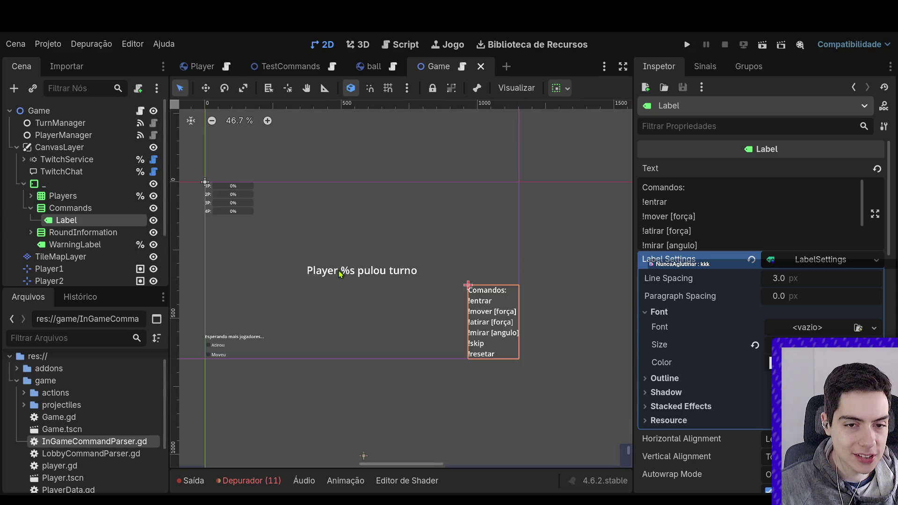
{"action": "scroll", "coordinate": [580, 363], "scroll_direction": "up", "scroll_amount": 4}
{"action": "scroll", "coordinate": [702, 211], "scroll_direction": "down", "scroll_amount": 2}
{"action": "double_click", "coordinate": [671, 201]}
{"action": "type", "text": "d"}
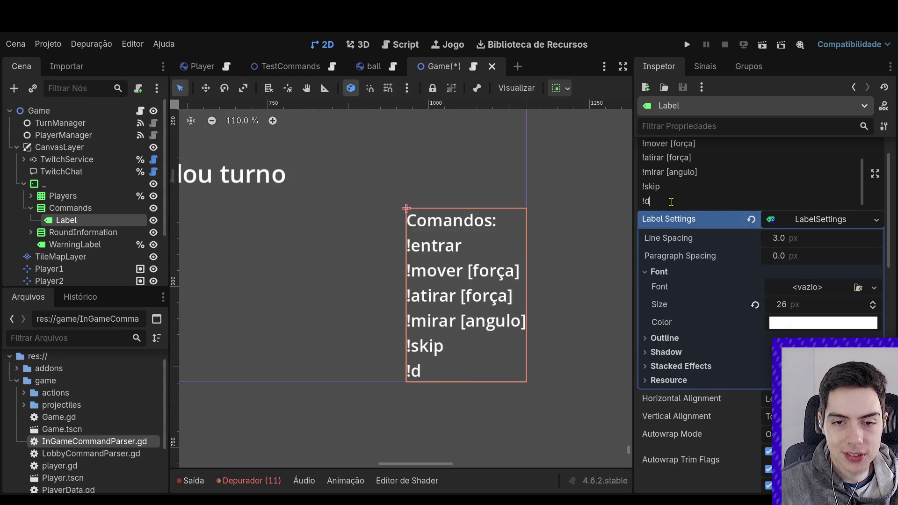
{"action": "type", "text": "esatolar"}
{"action": "left_click", "coordinate": [585, 312]}
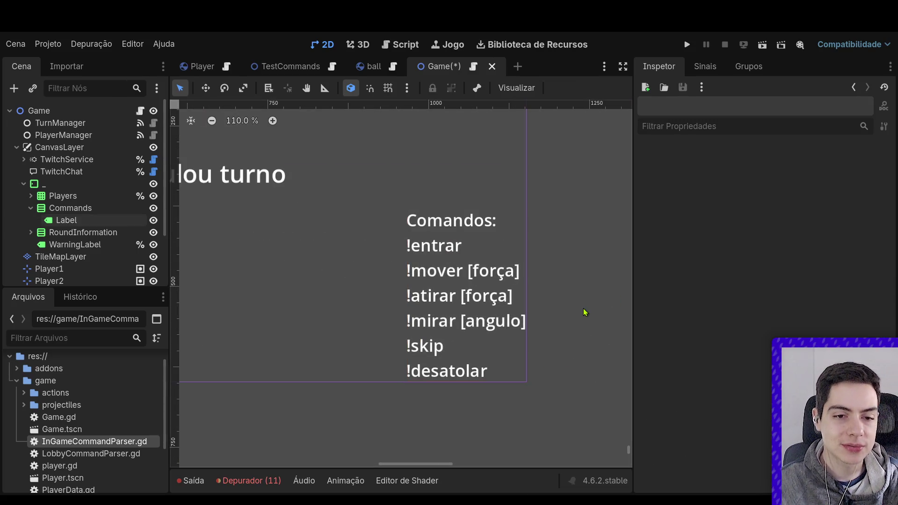
{"action": "key", "text": "ctrl+s"}
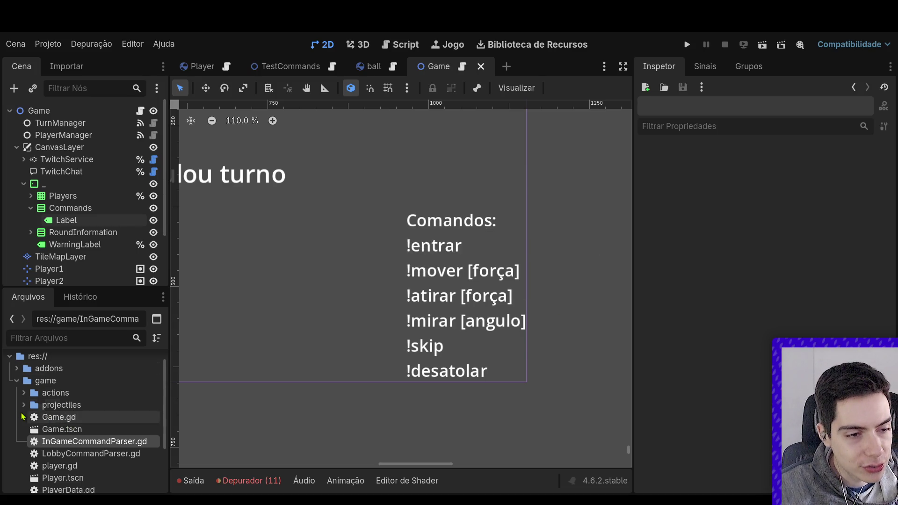
{"action": "left_click", "coordinate": [28, 416]}
Look over TurnAction.gd and ResetRotationAction.gd from the actions folder.
{"action": "left_click", "coordinate": [23, 405]}
{"action": "left_click", "coordinate": [24, 393]}
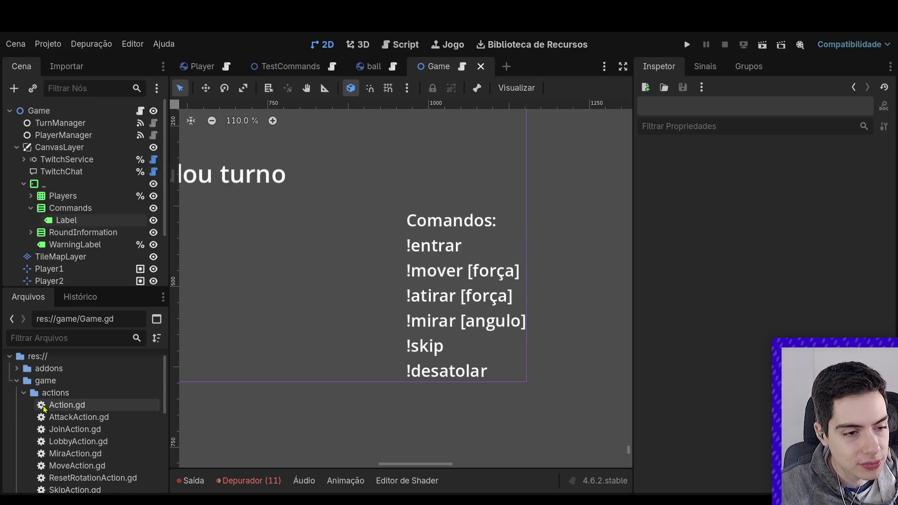
{"action": "scroll", "coordinate": [71, 445], "scroll_direction": "down", "scroll_amount": 3}
{"action": "left_click", "coordinate": [89, 471]}
{"action": "double_click", "coordinate": [89, 471]}
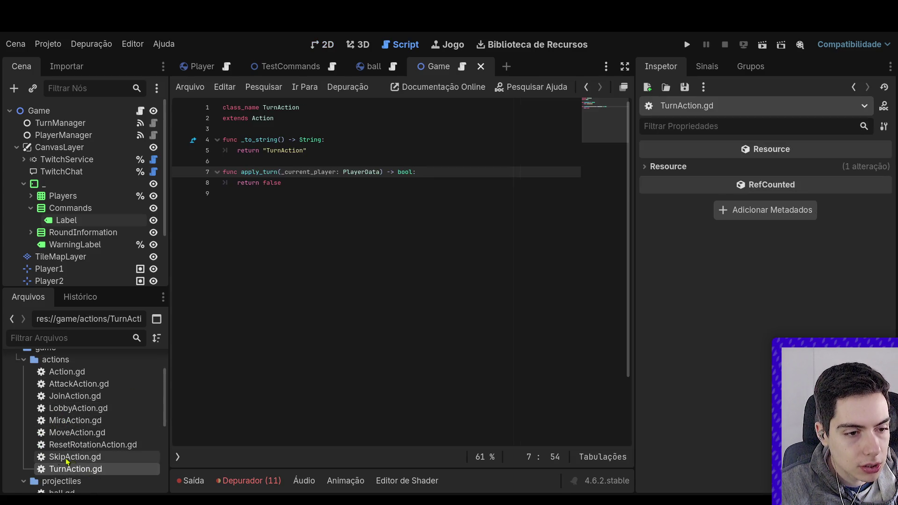
{"action": "double_click", "coordinate": [86, 443]}
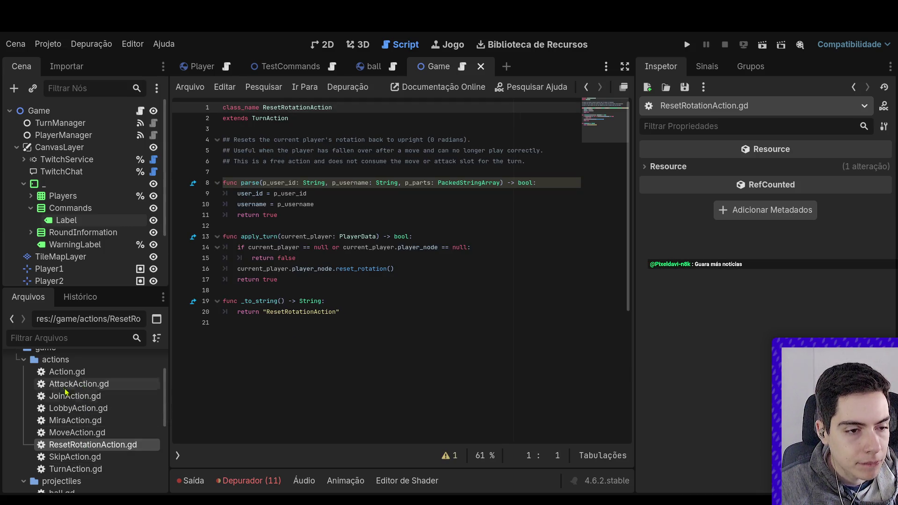
{"action": "left_click", "coordinate": [22, 365]}
{"action": "left_click", "coordinate": [24, 372]}
In InGameCommandParser.gd, rename the "!resetar" registry key to "!desatolar".
{"action": "left_click", "coordinate": [81, 418]}
{"action": "double_click", "coordinate": [81, 412]}
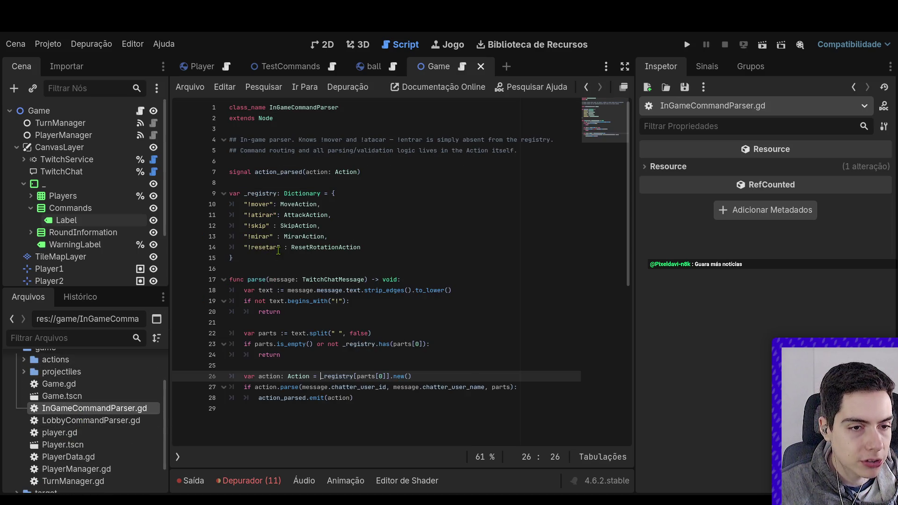
{"action": "left_click", "coordinate": [258, 247]}
{"action": "double_click", "coordinate": [263, 249]}
{"action": "type", "text": "desatolar"}
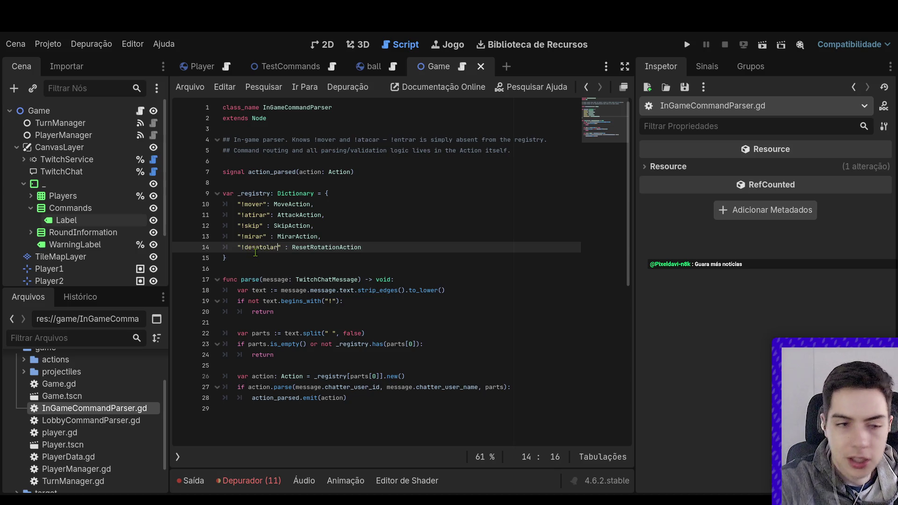
{"action": "left_click", "coordinate": [419, 228]}
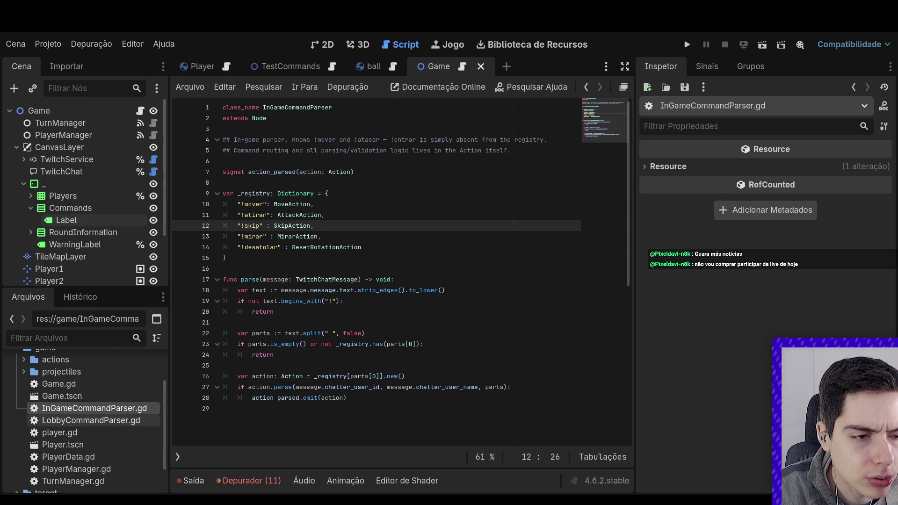
{"action": "double_click", "coordinate": [115, 456]}
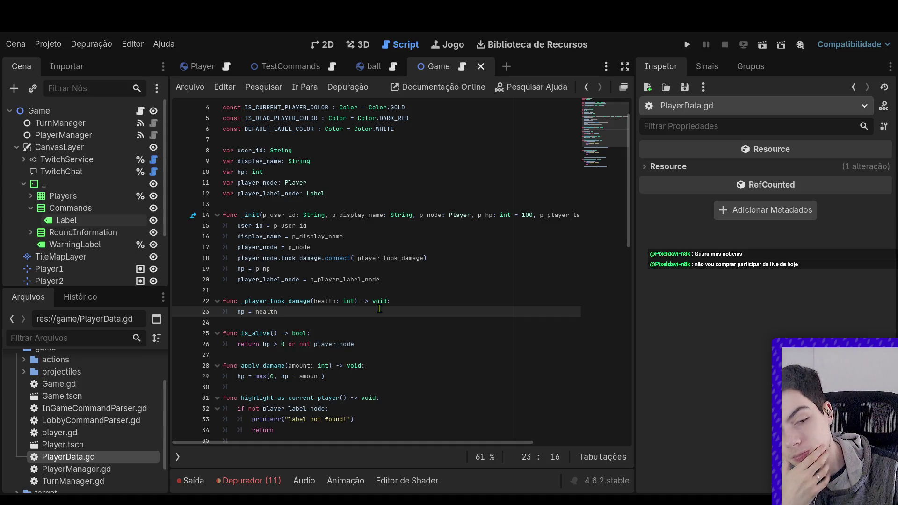
Check TurnManager.gd's alive-player filter and is_alive call, then open PlayerData.gd.
{"action": "double_click", "coordinate": [112, 481]}
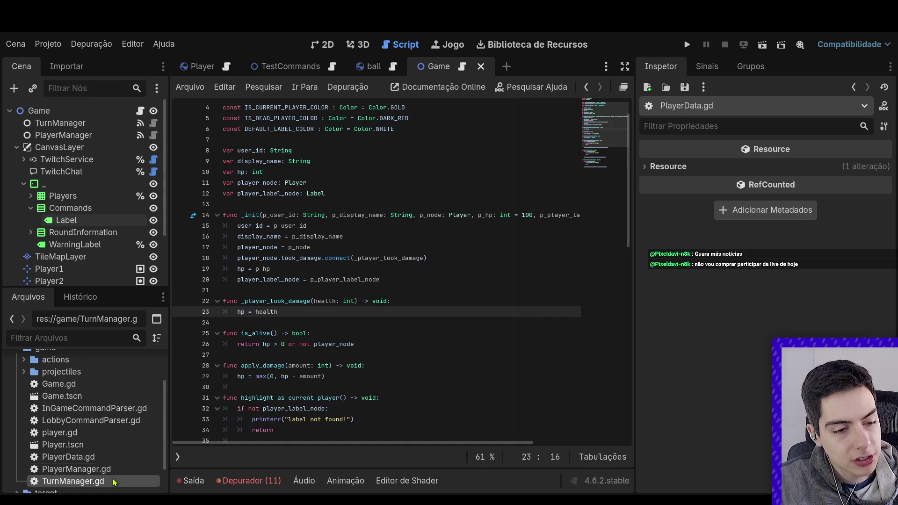
{"action": "scroll", "coordinate": [327, 326], "scroll_direction": "down", "scroll_amount": 1}
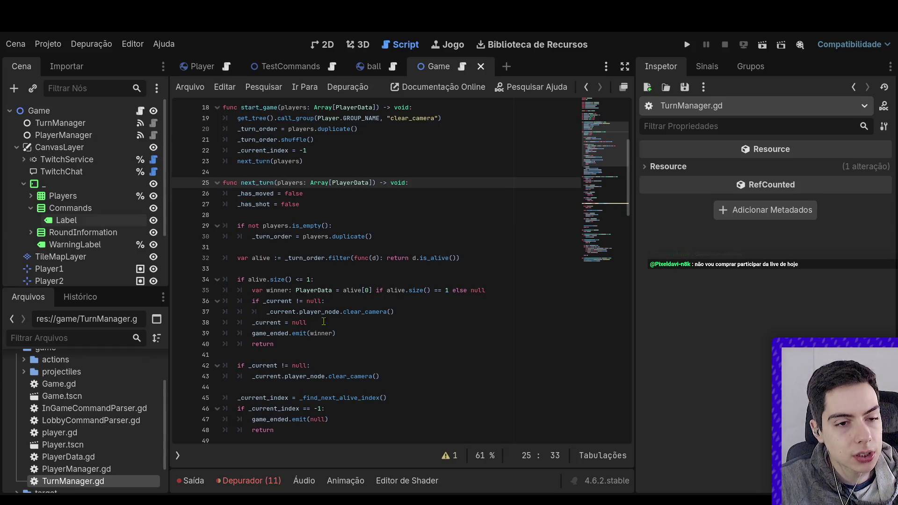
{"action": "left_click_drag", "start_coordinate": [315, 279], "coordinate": [248, 276]}
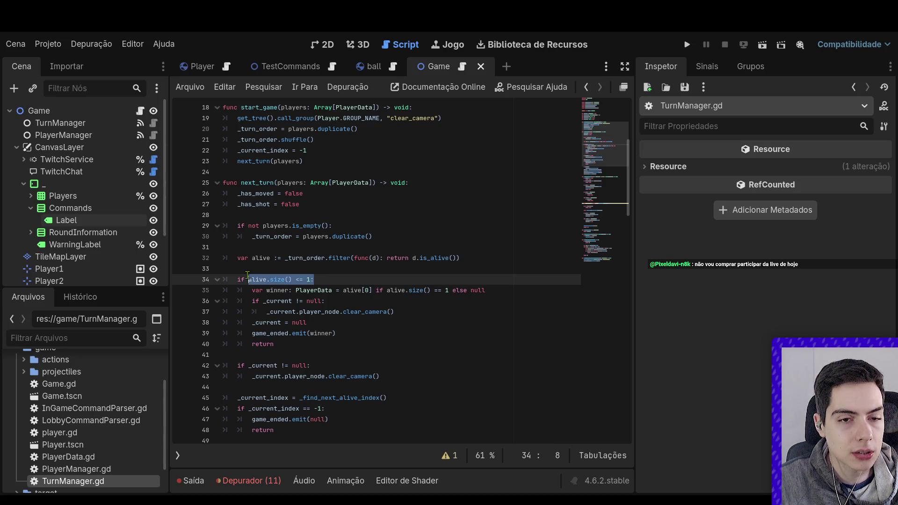
{"action": "left_click", "coordinate": [248, 279]}
{"action": "left_click", "coordinate": [434, 257]}
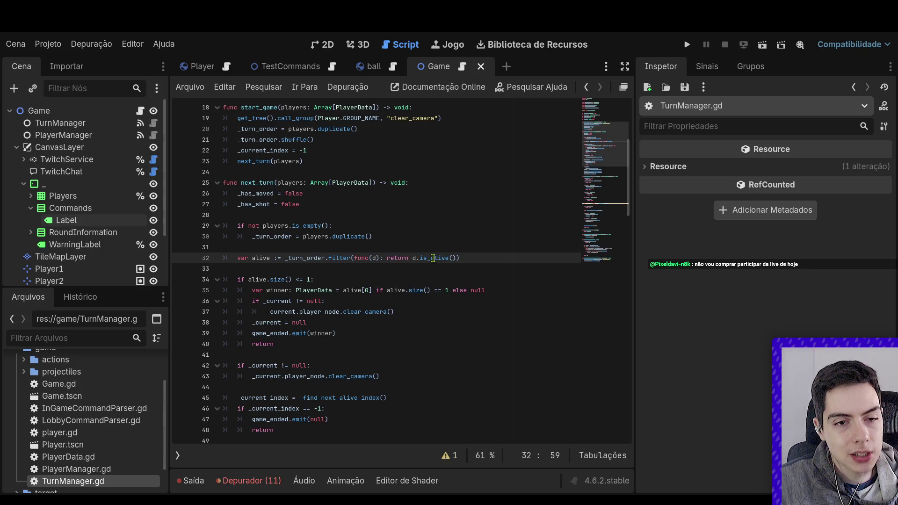
{"action": "left_click", "coordinate": [443, 258]}
{"action": "left_click", "coordinate": [94, 444]}
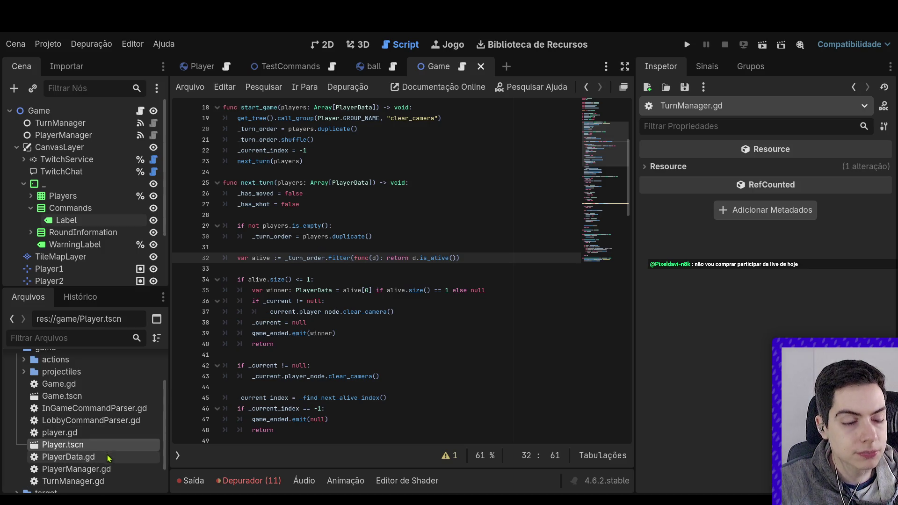
{"action": "double_click", "coordinate": [110, 456]}
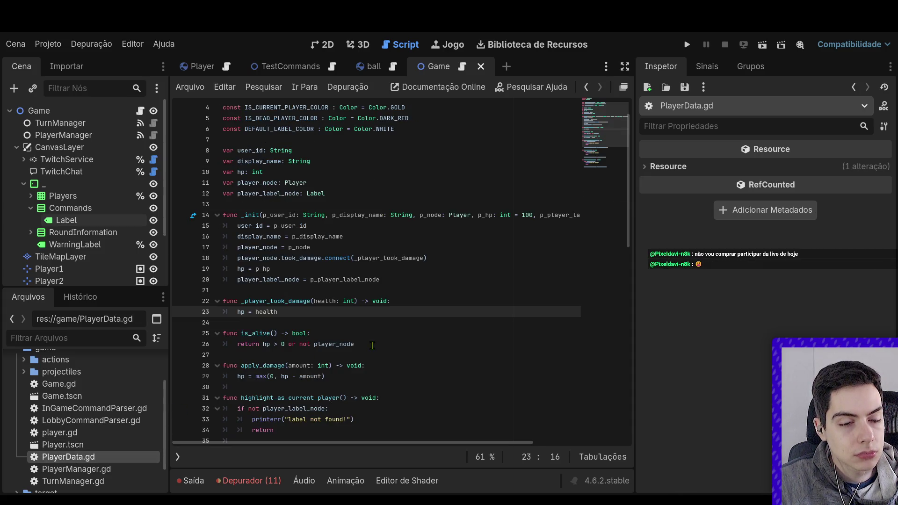
Try >= and <= comparisons on the is_alive return line, saving each, then undo them.
{"action": "left_click", "coordinate": [276, 345]}
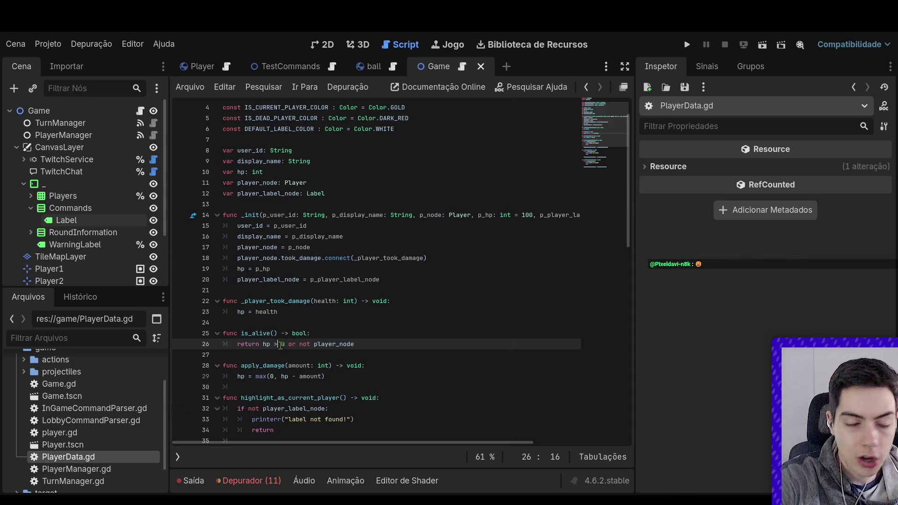
{"action": "type", "text": "="}
{"action": "left_click", "coordinate": [366, 322]}
{"action": "key", "text": "ctrl+s"}
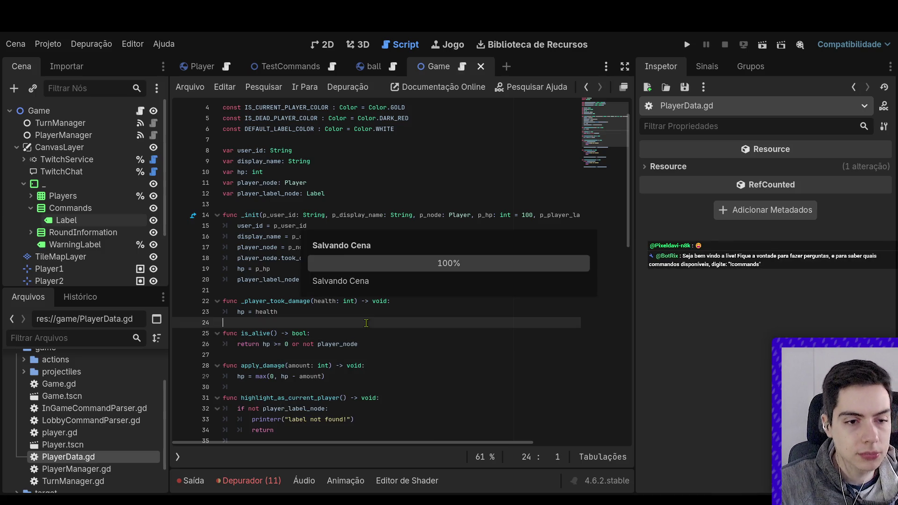
{"action": "left_click", "coordinate": [284, 345]}
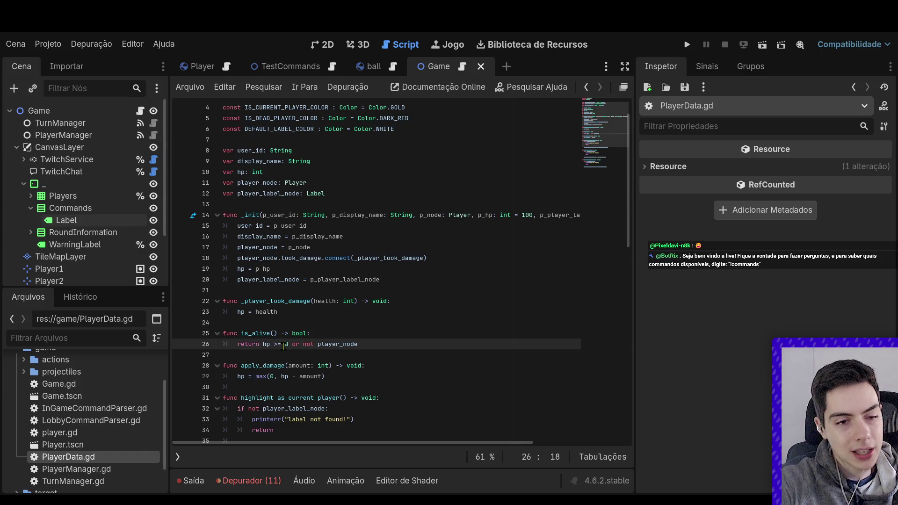
{"action": "key", "text": "BackSpace"}
{"action": "key", "text": "BackSpace"}
{"action": "type", "text": "<="}
{"action": "left_click", "coordinate": [363, 317]}
{"action": "key", "text": "ctrl+s"}
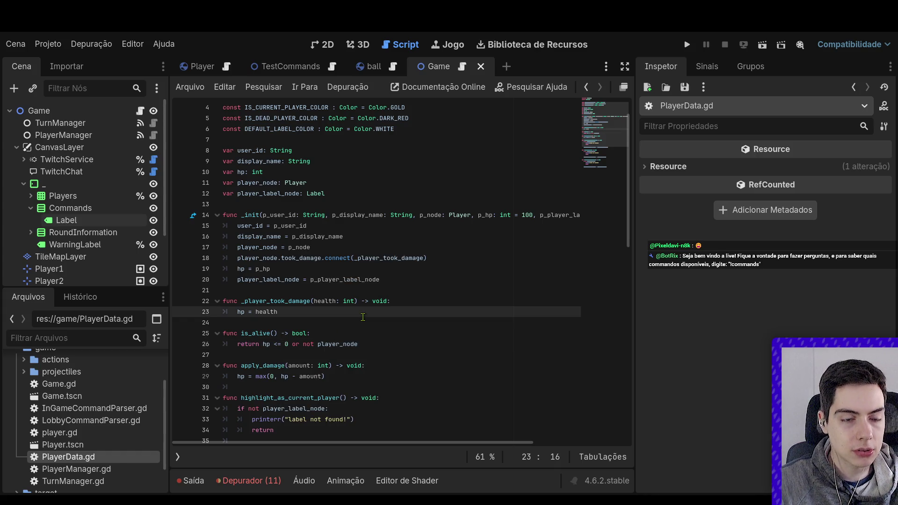
{"action": "key", "text": "ctrl+z"}
{"action": "key", "text": "ctrl+z"}
{"action": "key", "text": "ctrl+z"}
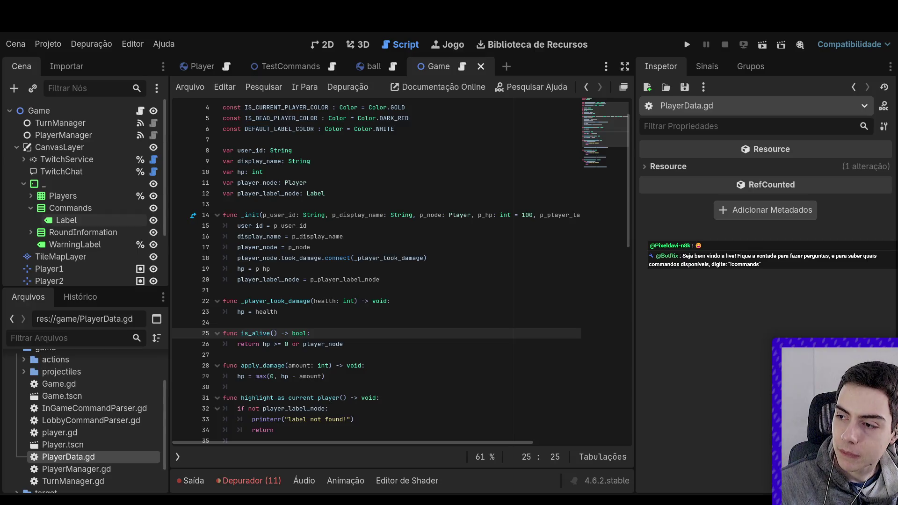
{"action": "key", "text": "ctrl+z"}
{"action": "key", "text": "ctrl+z"}
{"action": "key", "text": "ctrl+z"}
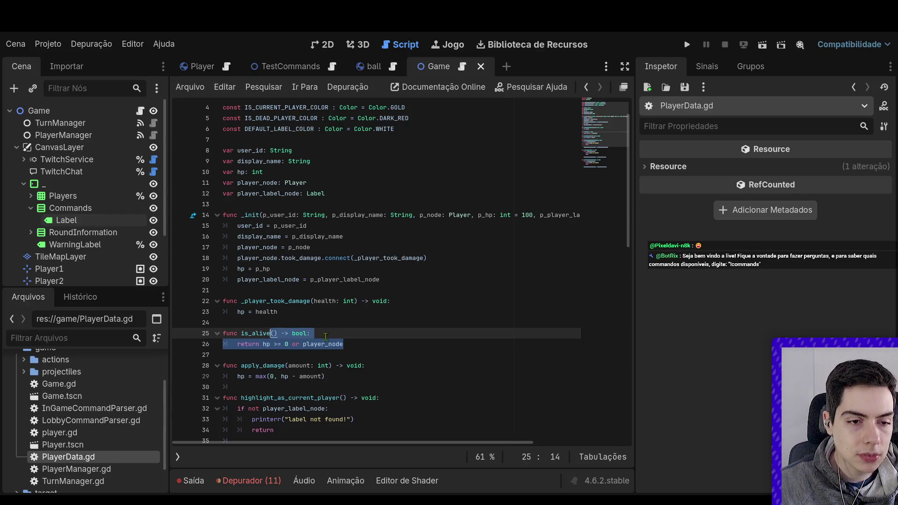
Remove the equals sign so is_alive returns hp > 0 or player_node.
{"action": "left_click", "coordinate": [281, 345]}
{"action": "key", "text": "BackSpace"}
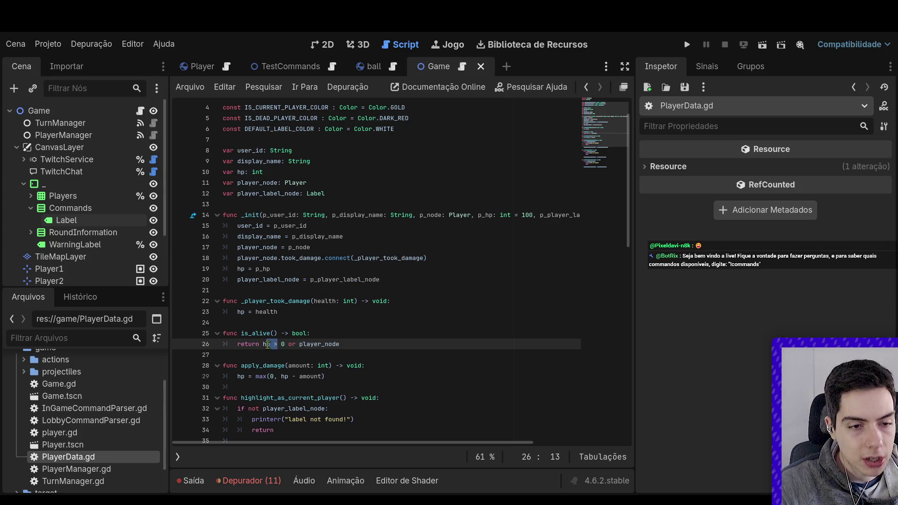
{"action": "double_click", "coordinate": [321, 345]}
{"action": "left_click", "coordinate": [321, 344]}
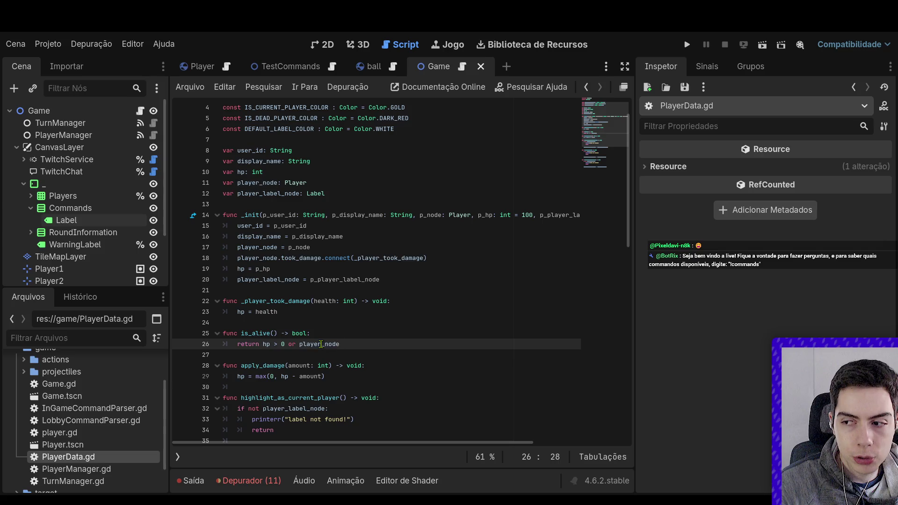
{"action": "left_click", "coordinate": [321, 312]}
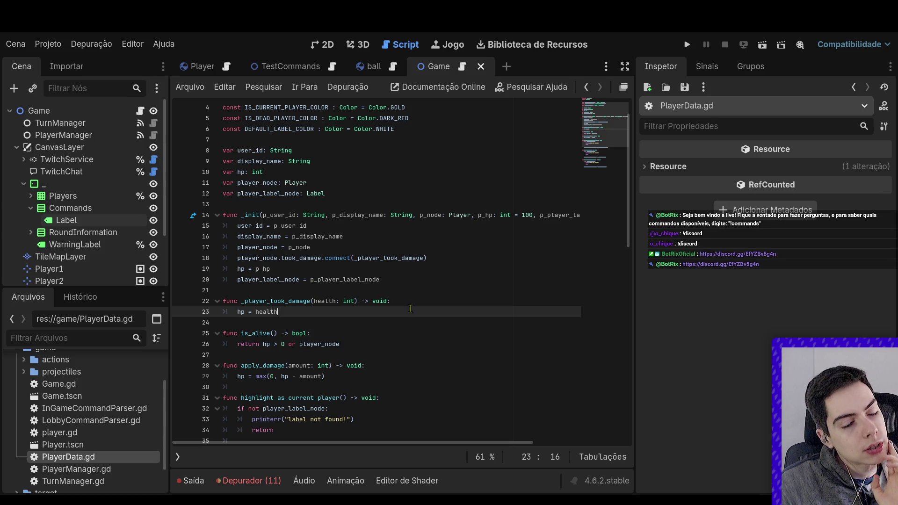
{"action": "left_click", "coordinate": [407, 323]}
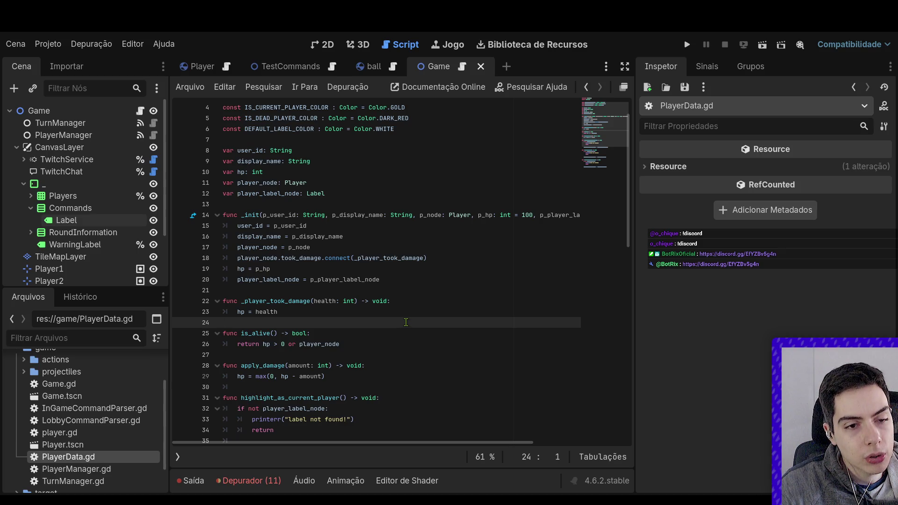
Return to the TurnManager script, collapse CanvasLayer and select the TurnManager node.
{"action": "key", "text": "alt+Left"}
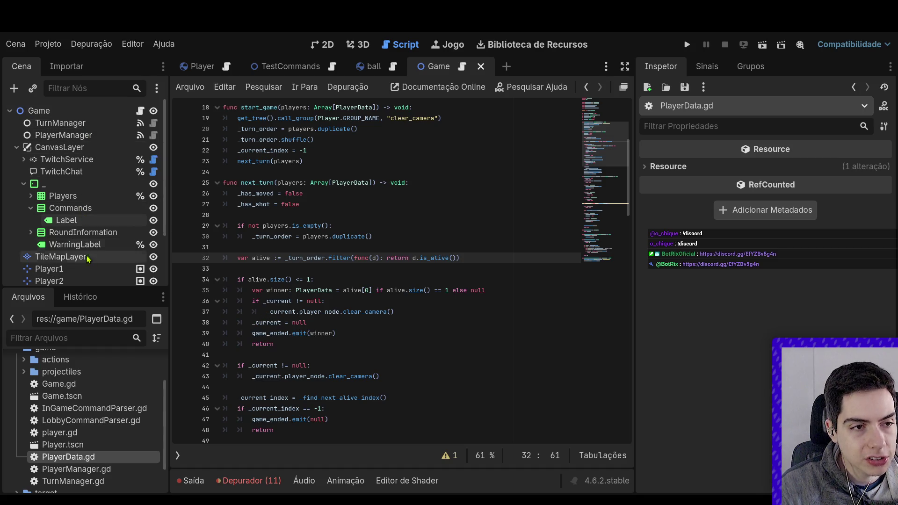
{"action": "left_click", "coordinate": [17, 148]}
{"action": "left_click", "coordinate": [89, 135]}
{"action": "left_click", "coordinate": [60, 123]}
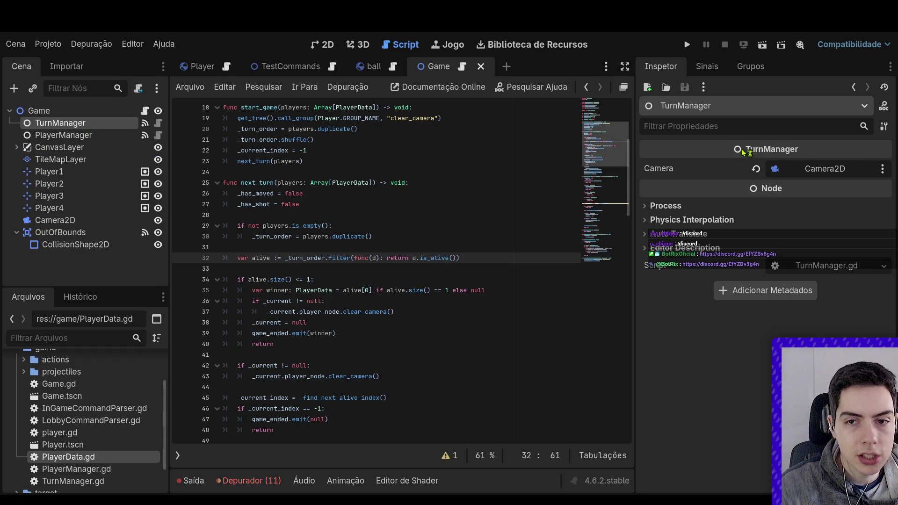
Connect TurnManager's game_ended(winner) to a new _on_turn_manager_game_ended stub in Game.gd and tidy it.
{"action": "left_click", "coordinate": [707, 66]}
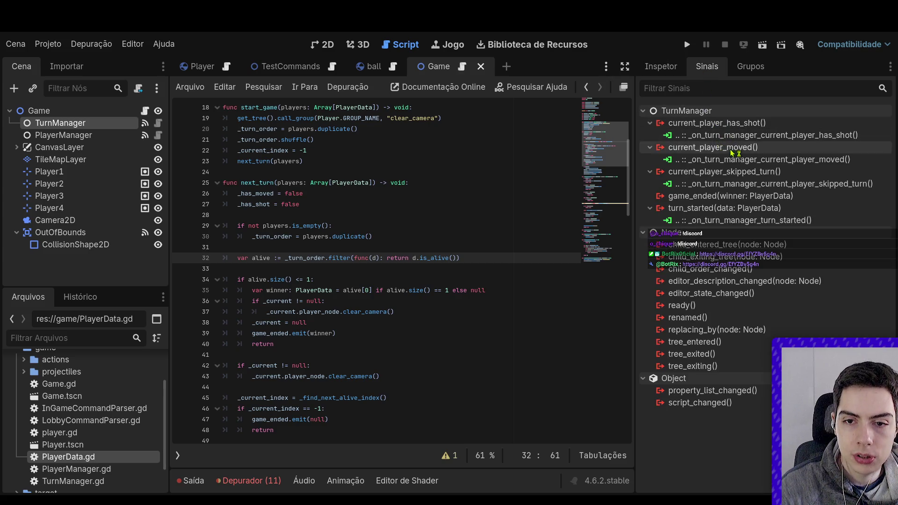
{"action": "left_click", "coordinate": [733, 200]}
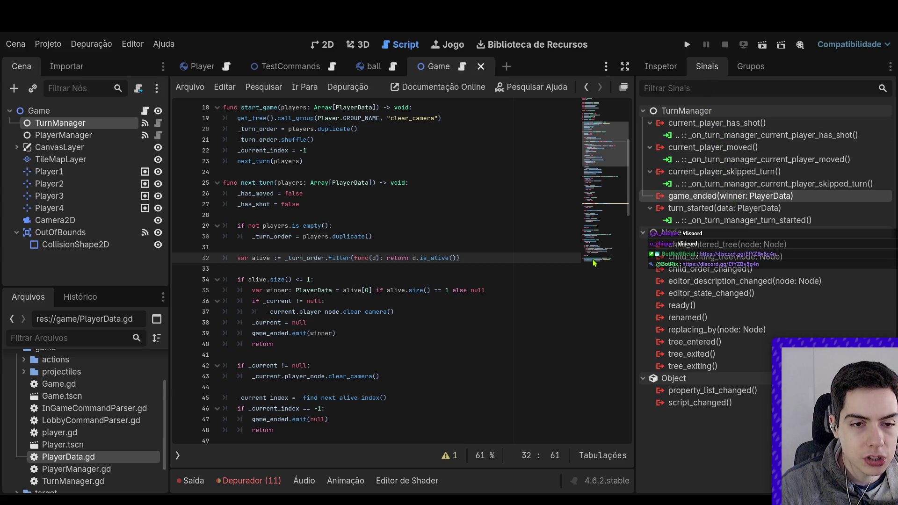
{"action": "left_click", "coordinate": [415, 419]}
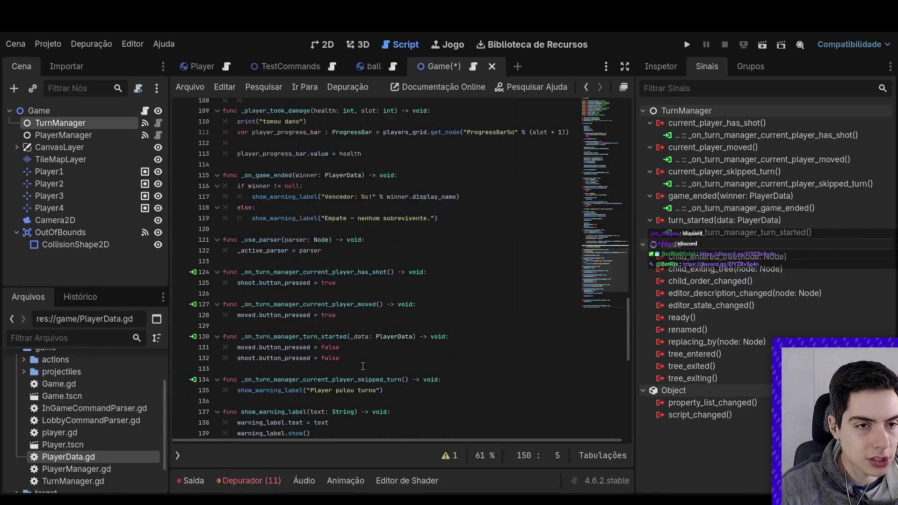
{"action": "left_click", "coordinate": [326, 250]}
{"action": "key", "text": "BackSpace"}
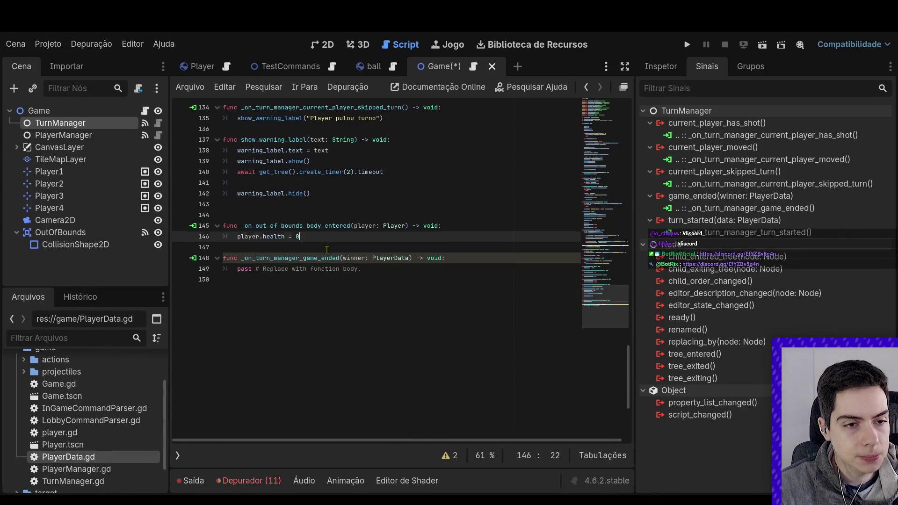
Save Game.gd and copy the warning-label display block into the game_ended handler.
{"action": "left_click", "coordinate": [362, 258]}
{"action": "key", "text": "ctrl+s"}
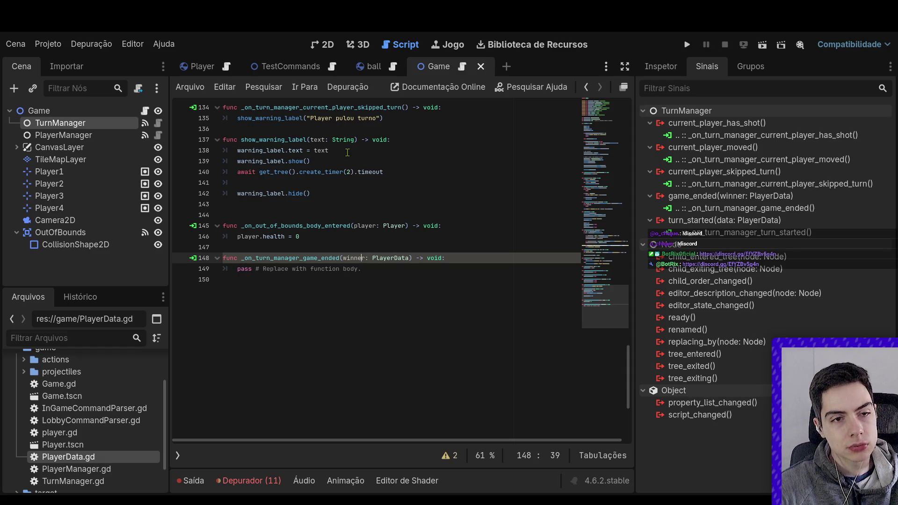
{"action": "left_click_drag", "start_coordinate": [307, 150], "coordinate": [237, 150]}
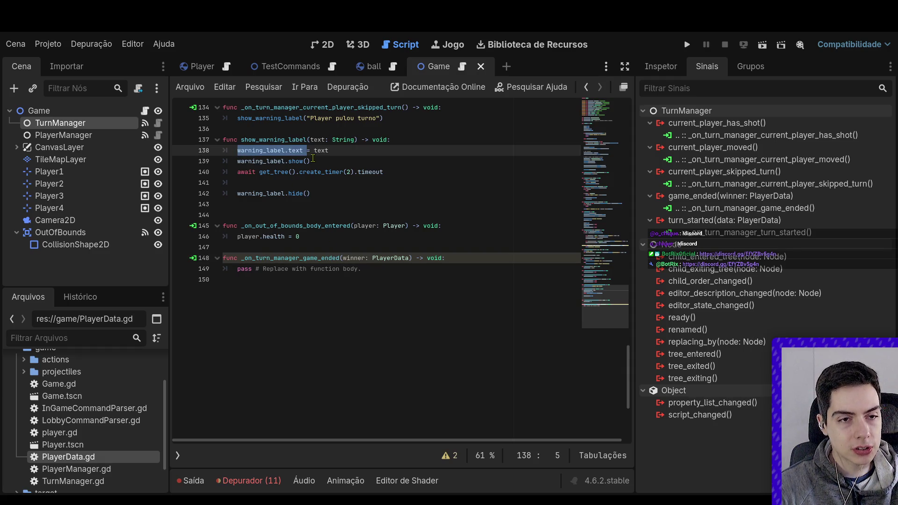
{"action": "left_click_drag", "start_coordinate": [311, 194], "coordinate": [212, 154]}
{"action": "key", "text": "ctrl+c"}
{"action": "left_click_drag", "start_coordinate": [375, 269], "coordinate": [210, 273]}
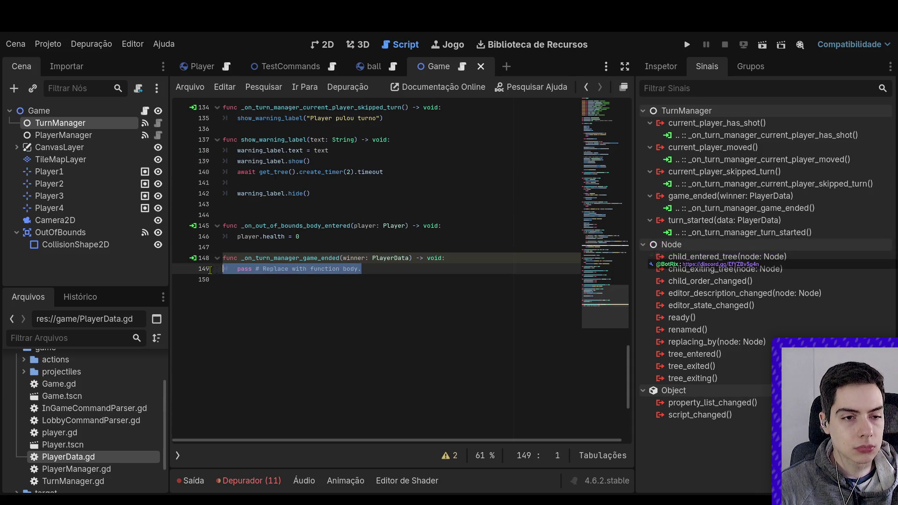
{"action": "key", "text": "ctrl+v"}
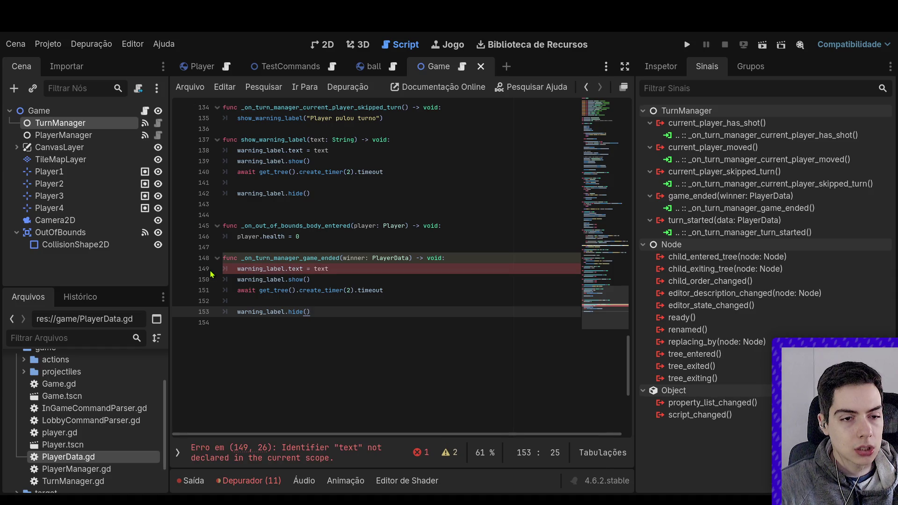
{"action": "left_click", "coordinate": [359, 267]}
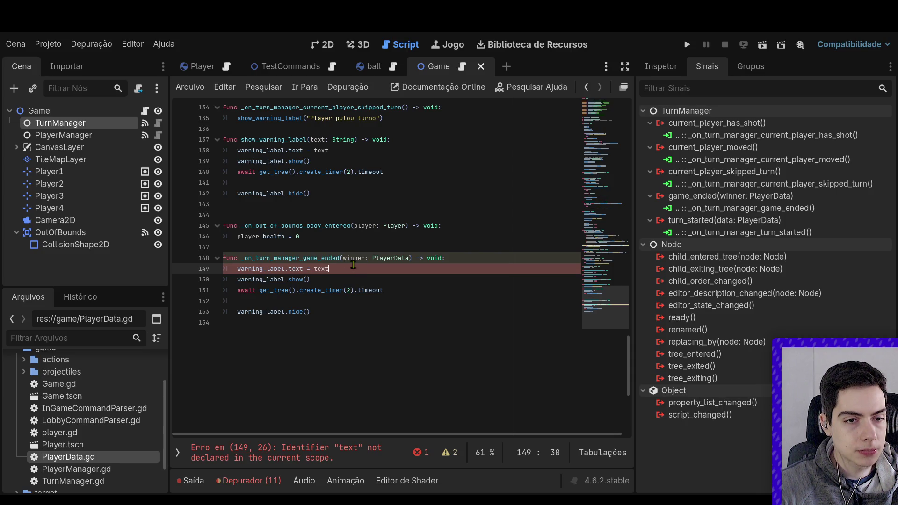
Make the message 'Player %s ganhou!' with winner.display_name, save, and show the Player scene in 2D.
{"action": "double_click", "coordinate": [318, 269]}
{"action": "type", "text": "warning_label.text = "}
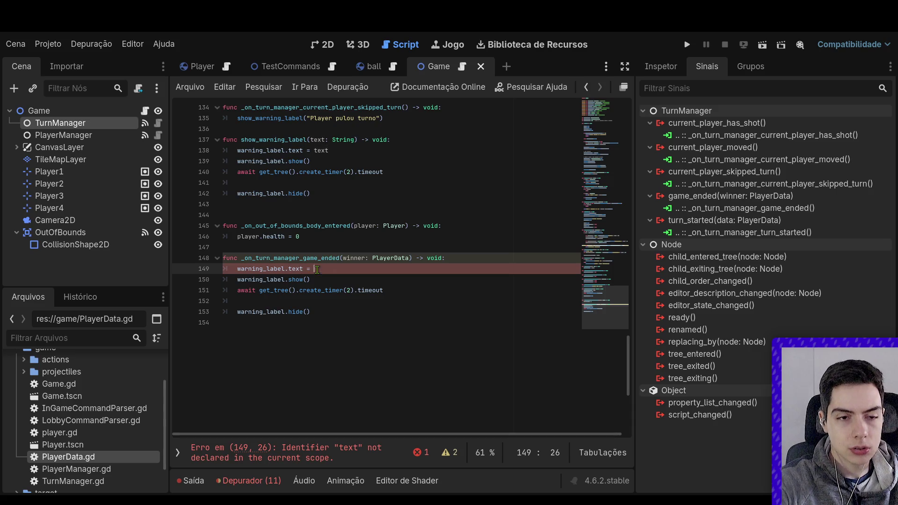
{"action": "type", "text": "\"Player %"}
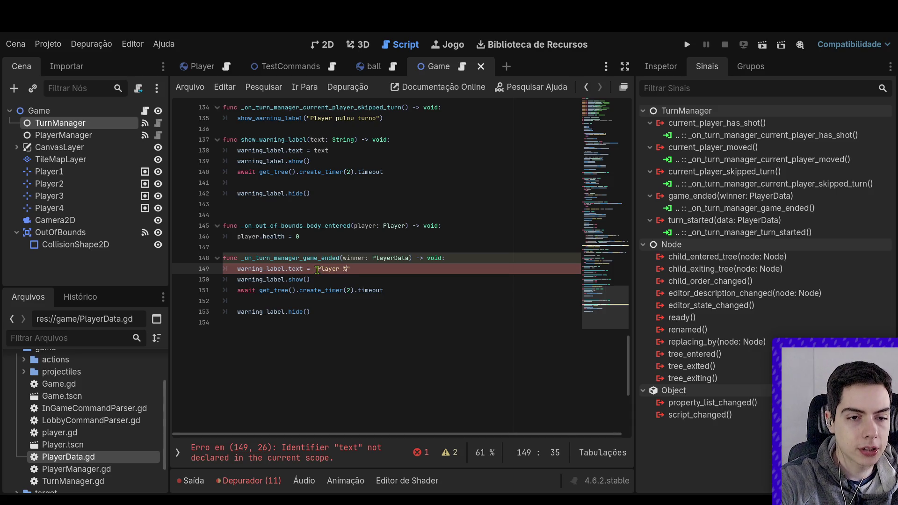
{"action": "type", "text": "s ganhou!\" % "}
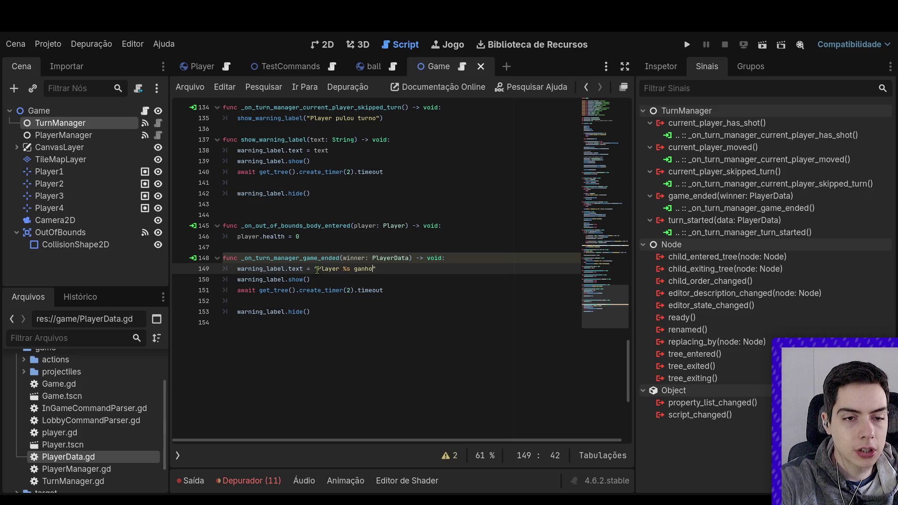
{"action": "type", "text": "[winner."}
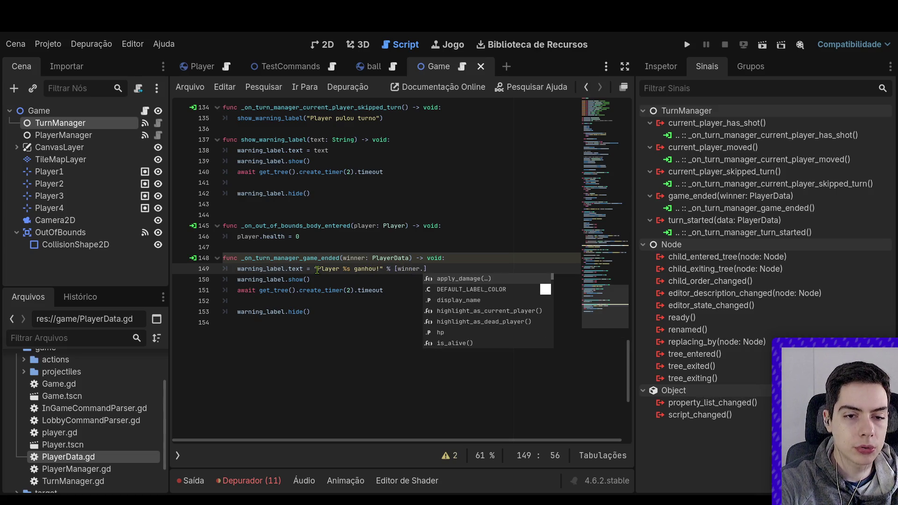
{"action": "type", "text": "nam"}
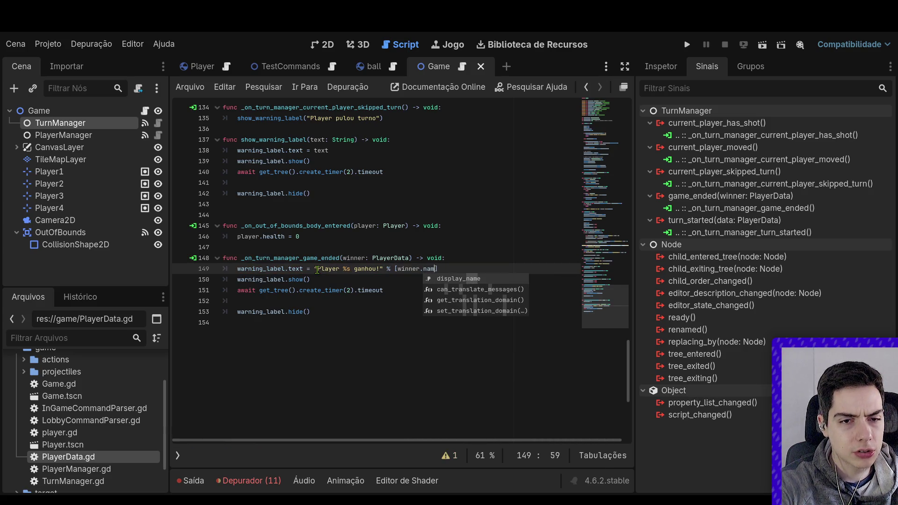
{"action": "key", "text": "Return"}
{"action": "left_click", "coordinate": [368, 321]}
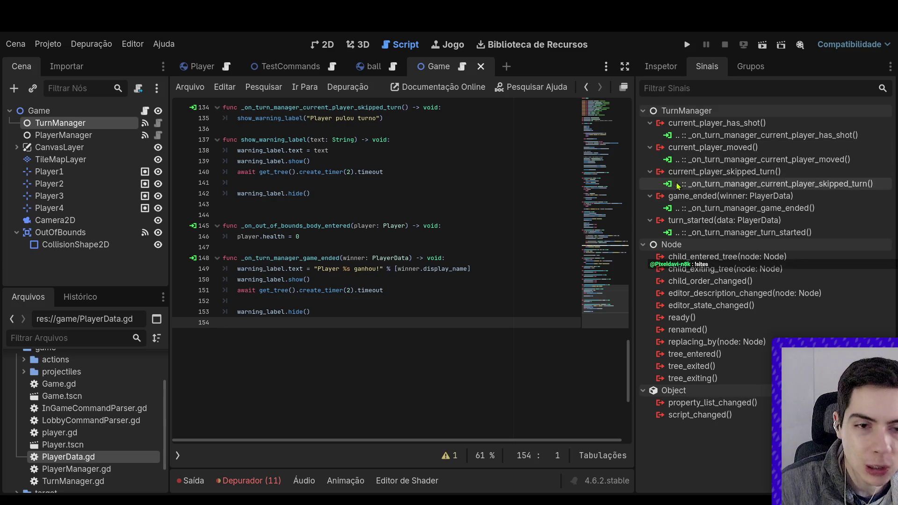
{"action": "left_click", "coordinate": [266, 300]}
{"action": "key", "text": "ctrl+s"}
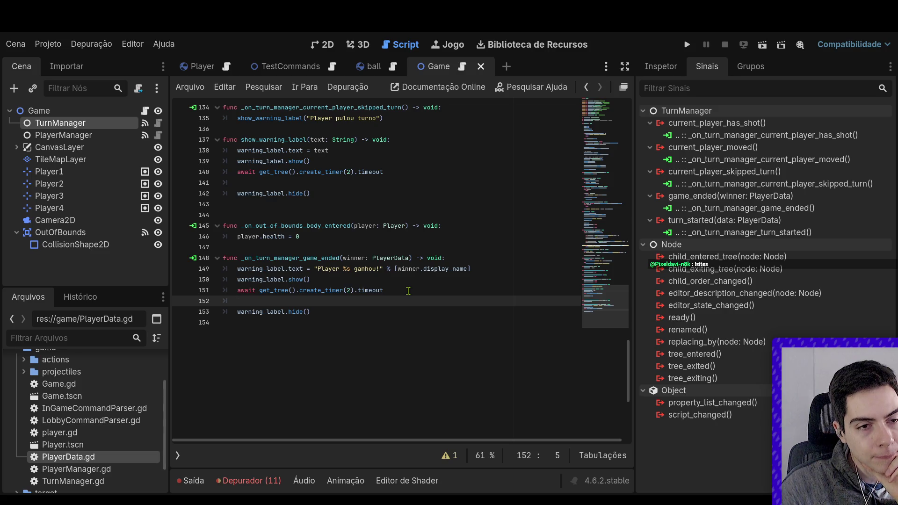
{"action": "scroll", "coordinate": [408, 291], "scroll_direction": "up", "scroll_amount": 18}
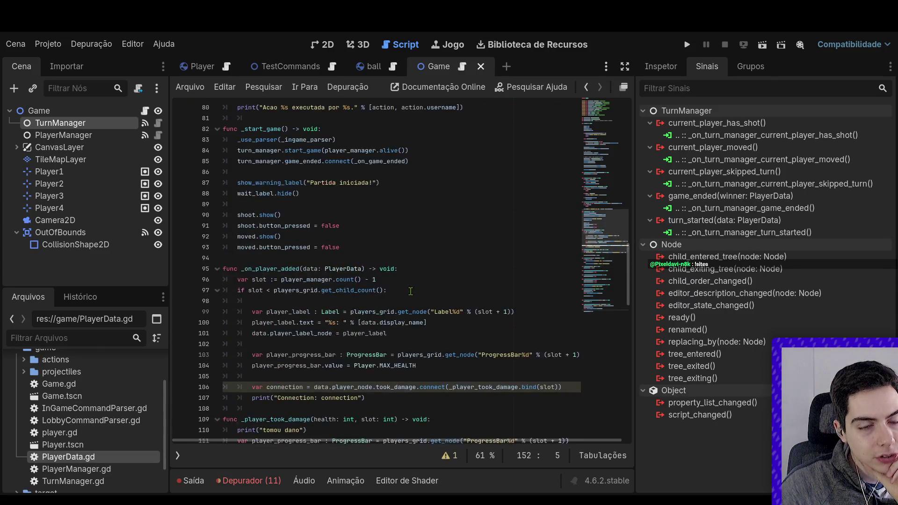
{"action": "scroll", "coordinate": [411, 291], "scroll_direction": "up", "scroll_amount": 8}
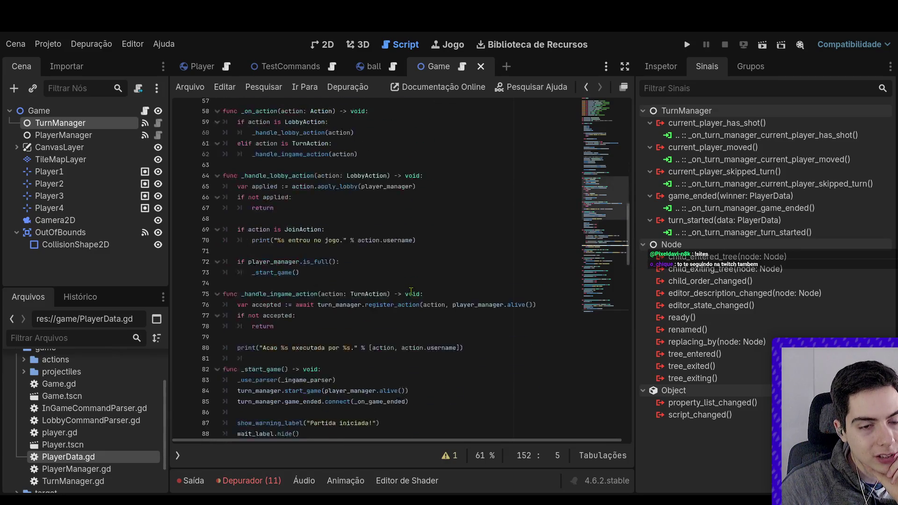
{"action": "scroll", "coordinate": [411, 291], "scroll_direction": "down", "scroll_amount": 20}
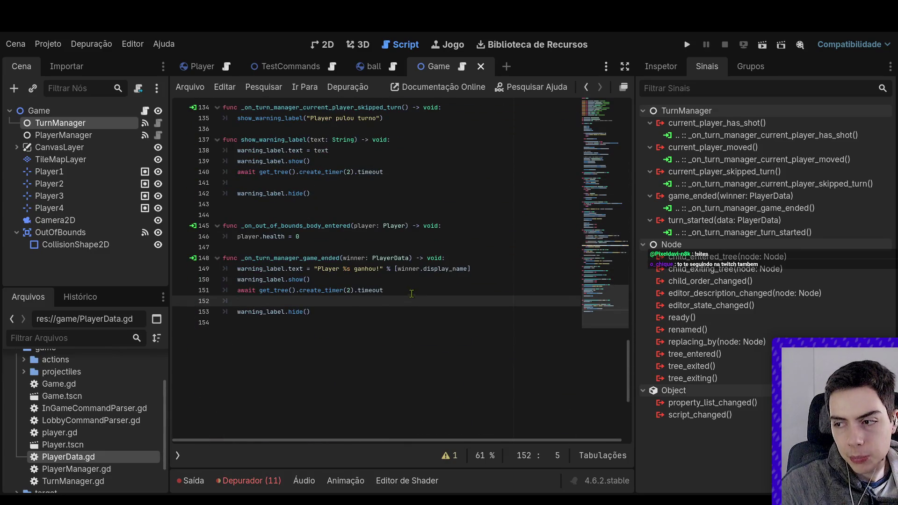
{"action": "left_click", "coordinate": [412, 293]}
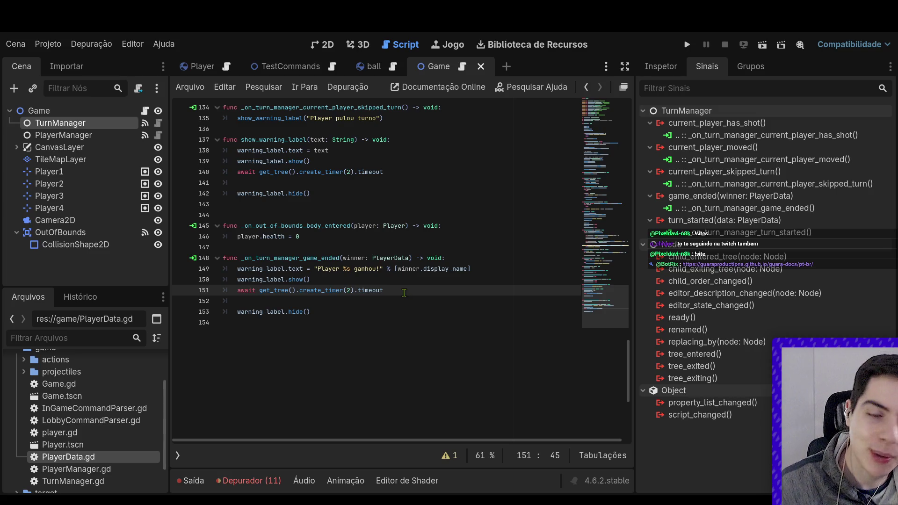
{"action": "left_click", "coordinate": [189, 69]}
{"action": "key", "text": "ctrl+F1"}
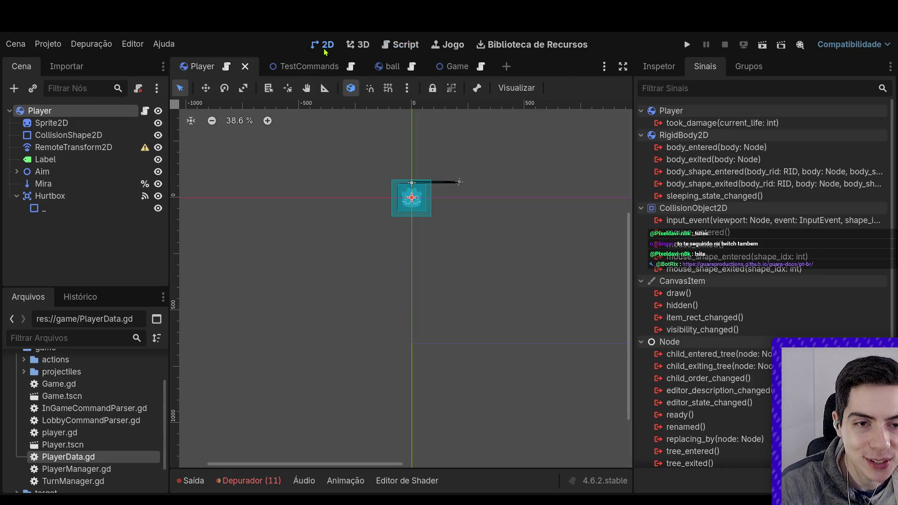
Switch from the Player scene to the Game scene.
{"action": "left_click", "coordinate": [491, 174]}
{"action": "scroll", "coordinate": [498, 190], "scroll_direction": "up", "scroll_amount": 6}
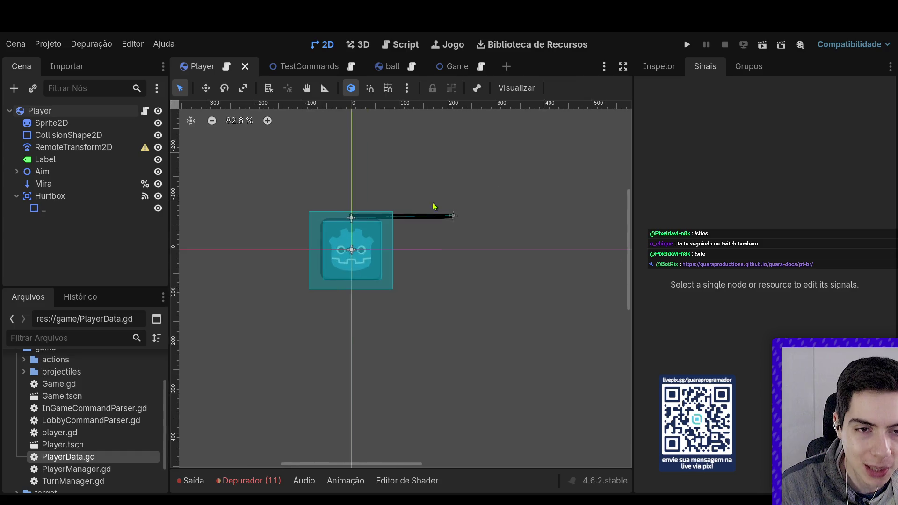
{"action": "scroll", "coordinate": [484, 203], "scroll_direction": "down", "scroll_amount": 4}
{"action": "scroll", "coordinate": [379, 205], "scroll_direction": "up", "scroll_amount": 3}
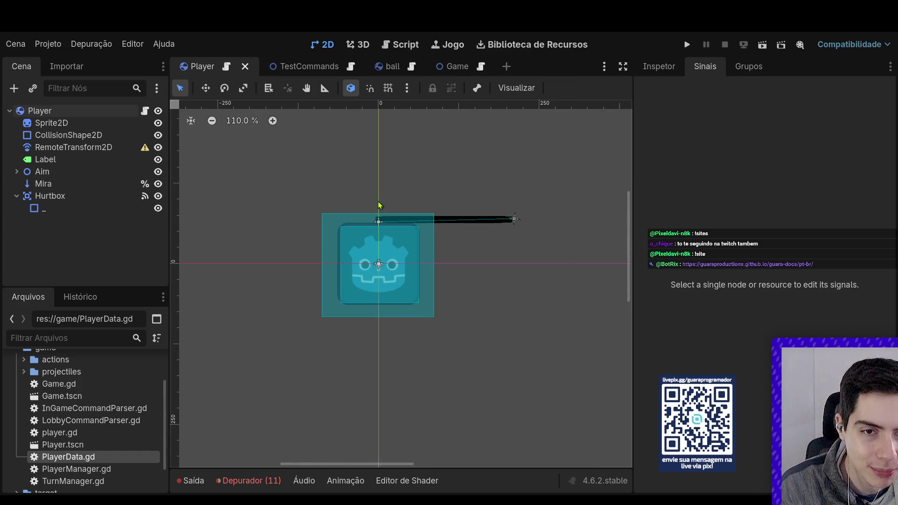
{"action": "left_click", "coordinate": [304, 66]}
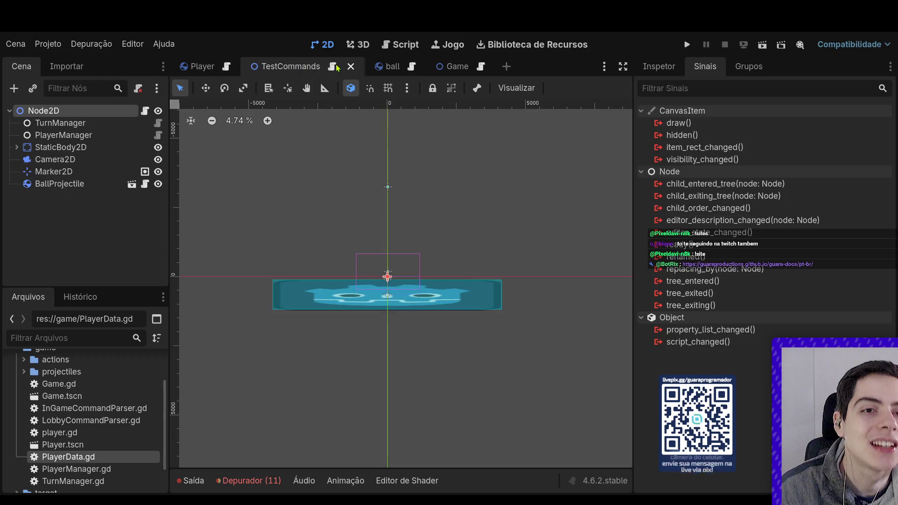
{"action": "left_click", "coordinate": [452, 66]}
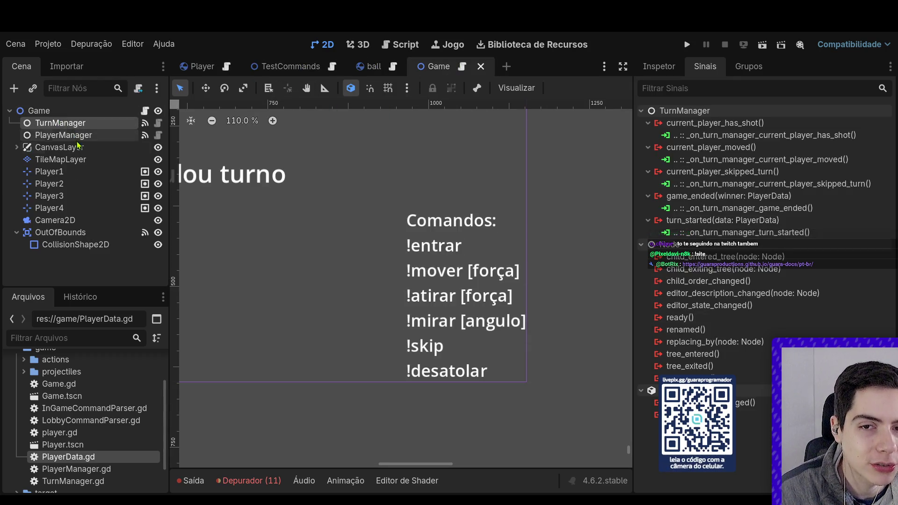
Change PlayerManager's Player Limit in the Inspector, save the Game scene, and run it.
{"action": "left_click", "coordinate": [63, 135]}
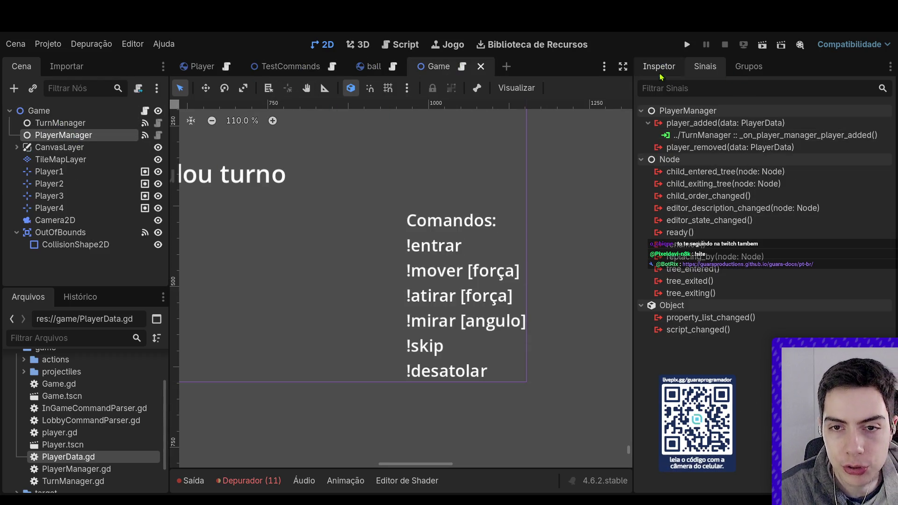
{"action": "left_click", "coordinate": [659, 66]}
{"action": "left_click", "coordinate": [802, 203]}
{"action": "left_click", "coordinate": [538, 389]}
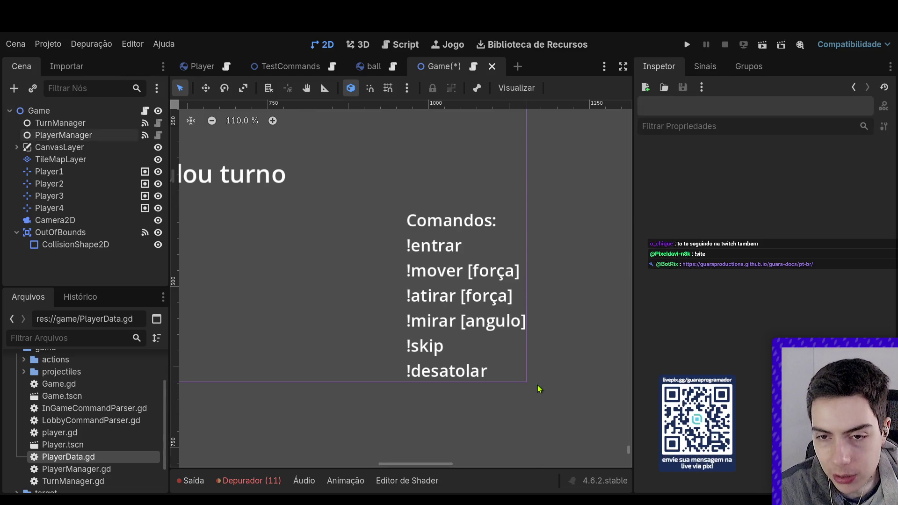
{"action": "scroll", "coordinate": [542, 383], "scroll_direction": "down", "scroll_amount": 10}
{"action": "scroll", "coordinate": [559, 377], "scroll_direction": "up", "scroll_amount": 5}
{"action": "key", "text": "ctrl+s"}
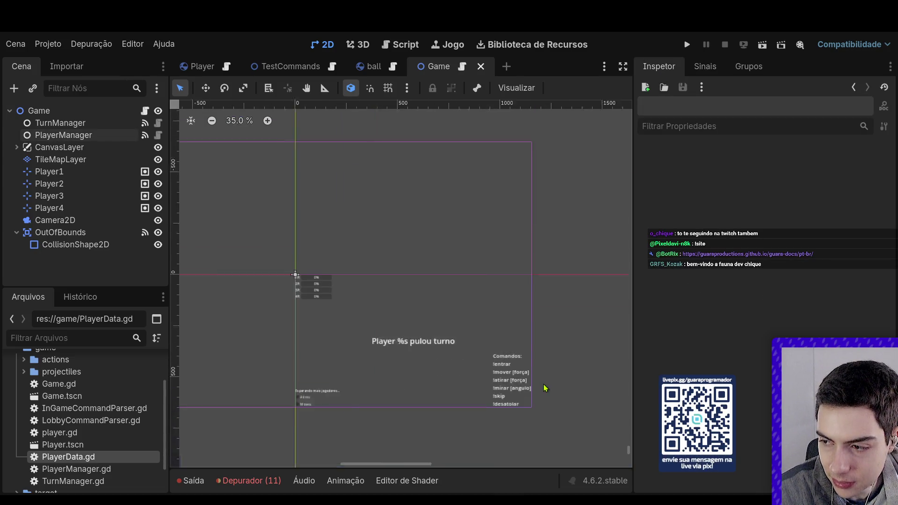
{"action": "scroll", "coordinate": [538, 365], "scroll_direction": "down", "scroll_amount": 5}
{"action": "scroll", "coordinate": [535, 387], "scroll_direction": "up", "scroll_amount": 5}
{"action": "scroll", "coordinate": [535, 374], "scroll_direction": "down", "scroll_amount": 6}
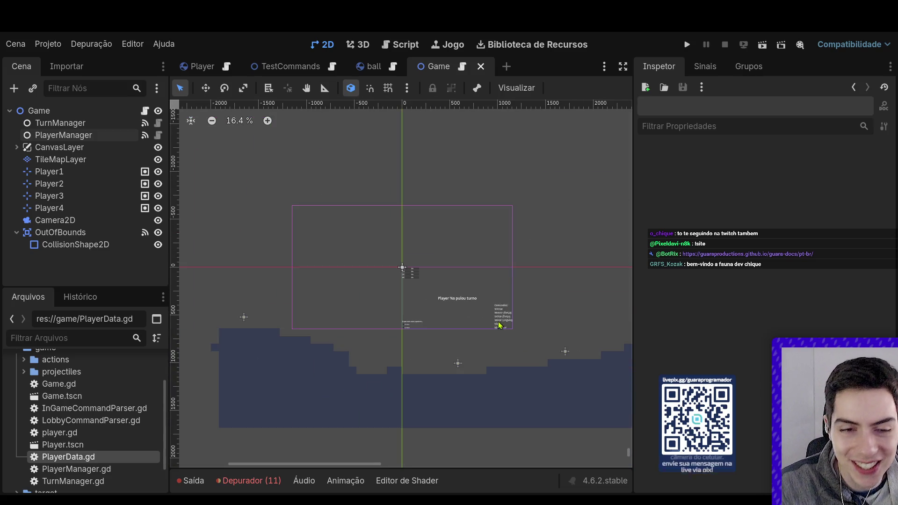
{"action": "scroll", "coordinate": [533, 333], "scroll_direction": "up", "scroll_amount": 6}
{"action": "scroll", "coordinate": [532, 332], "scroll_direction": "down", "scroll_amount": 1}
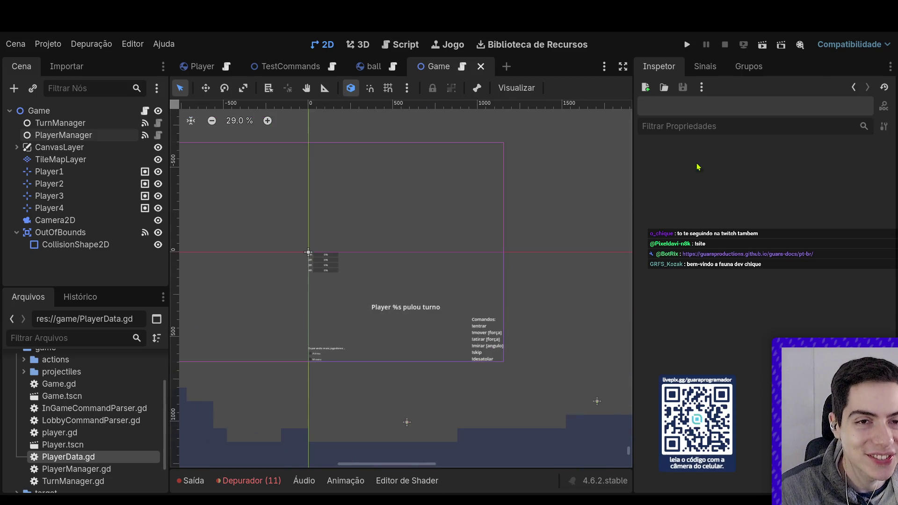
{"action": "left_click", "coordinate": [763, 45]}
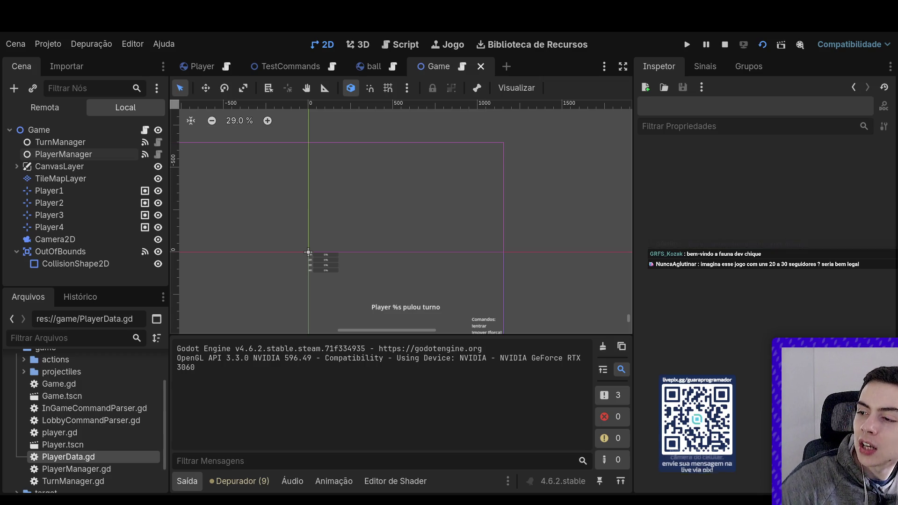
Test the running game as three chat players join, then stop it.
{"action": "key", "text": "F5"}
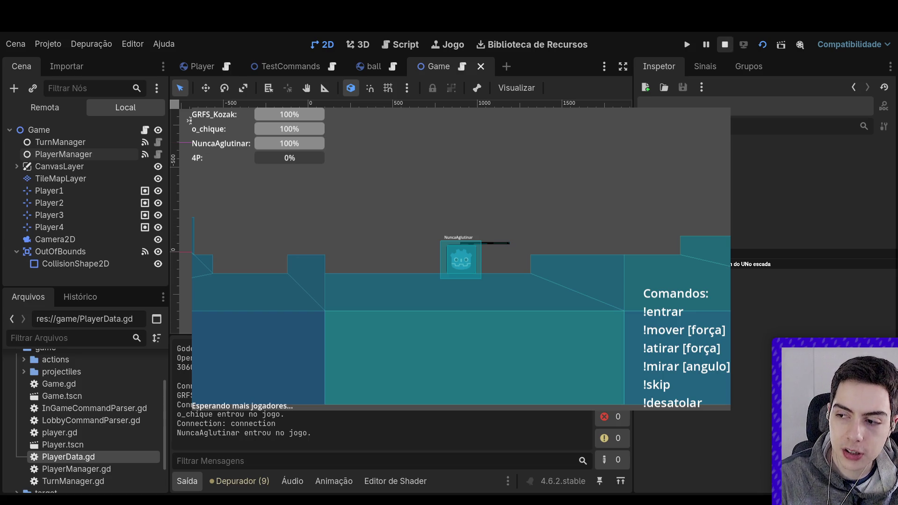
{"action": "left_click", "coordinate": [726, 47]}
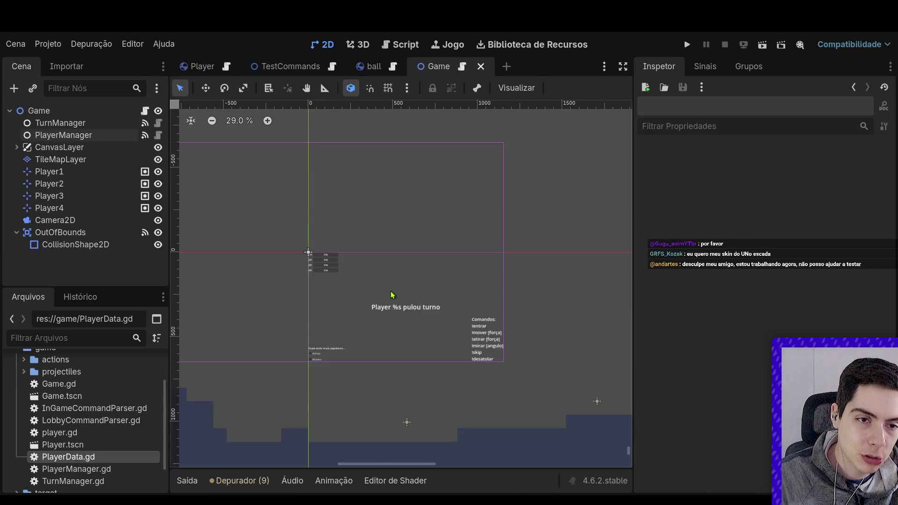
{"action": "scroll", "coordinate": [393, 295], "scroll_direction": "down", "scroll_amount": 3}
{"action": "scroll", "coordinate": [405, 304], "scroll_direction": "up", "scroll_amount": 3}
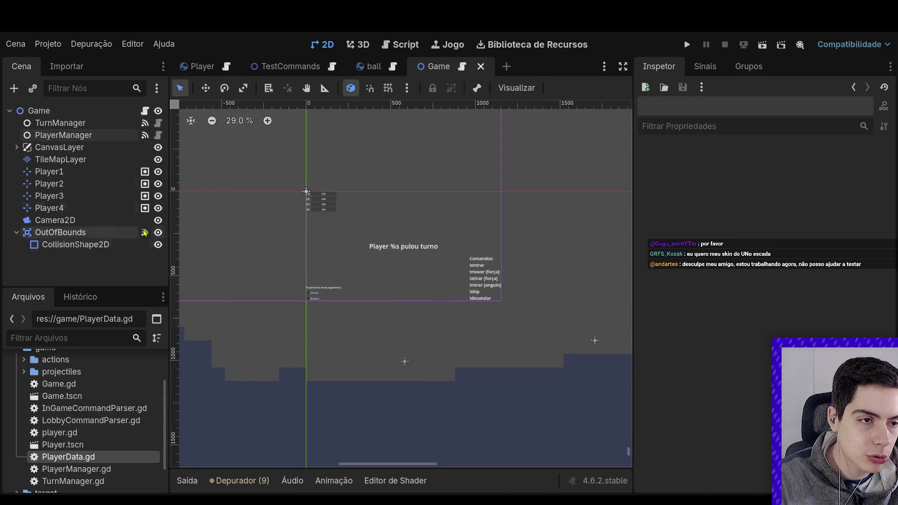
Expand CanvasLayer and select the RoundInformation container.
{"action": "left_click", "coordinate": [16, 147]}
{"action": "left_click", "coordinate": [70, 208]}
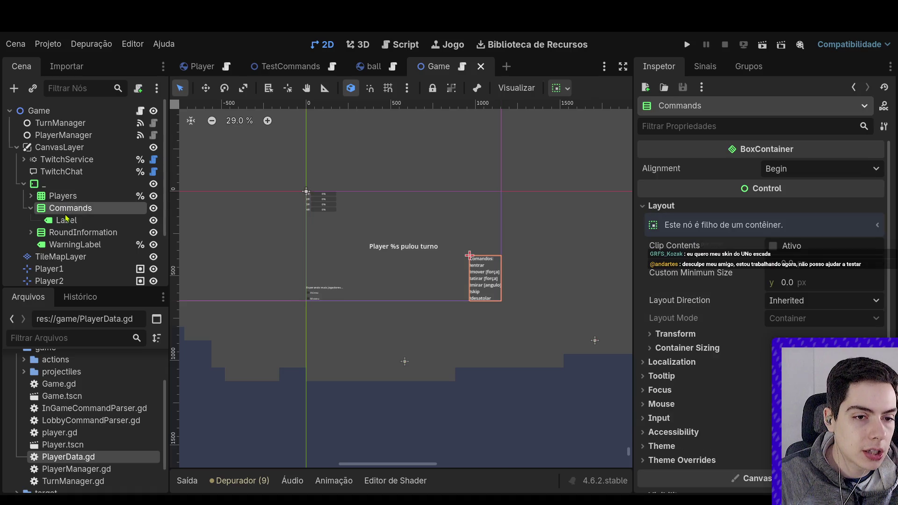
{"action": "left_click", "coordinate": [83, 232]}
{"action": "scroll", "coordinate": [217, 284], "scroll_direction": "up", "scroll_amount": 4}
{"action": "scroll", "coordinate": [216, 284], "scroll_direction": "up", "scroll_amount": 2}
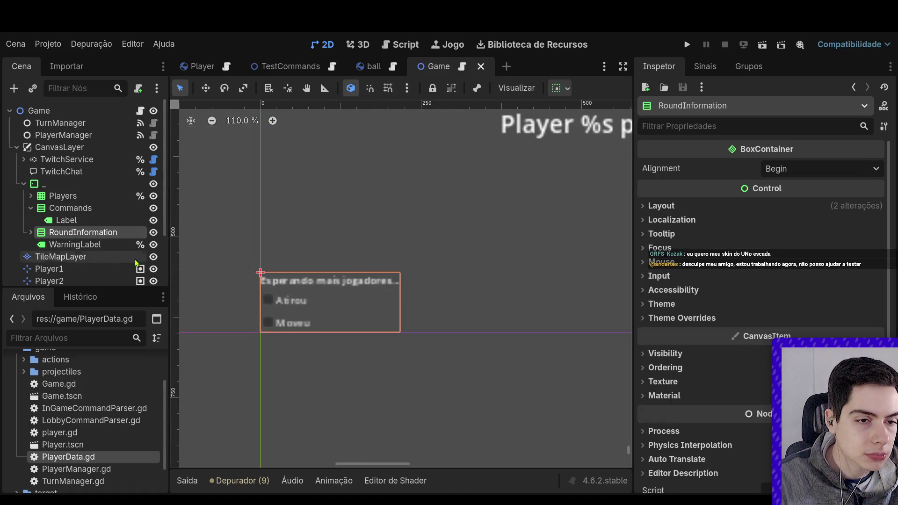
Add a Button below WaitLabel in RoundInformation, label it 'Forçar iniciar', and save the scene.
{"action": "left_click", "coordinate": [31, 232]}
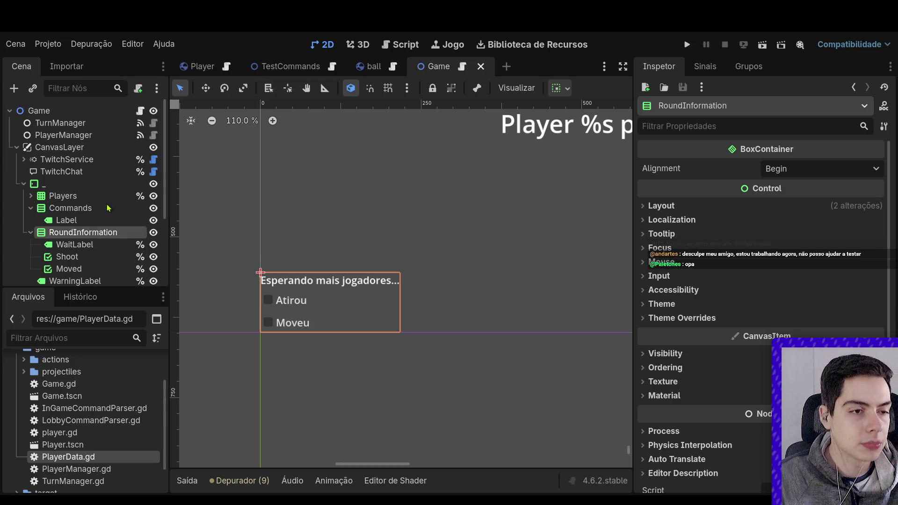
{"action": "key", "text": "ctrl+v"}
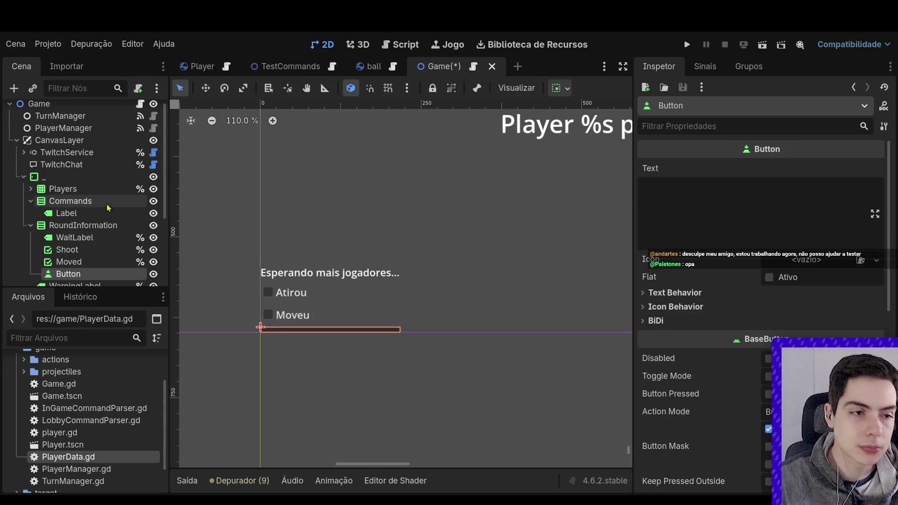
{"action": "left_click_drag", "start_coordinate": [68, 274], "coordinate": [106, 249]}
{"action": "left_click", "coordinate": [702, 236]}
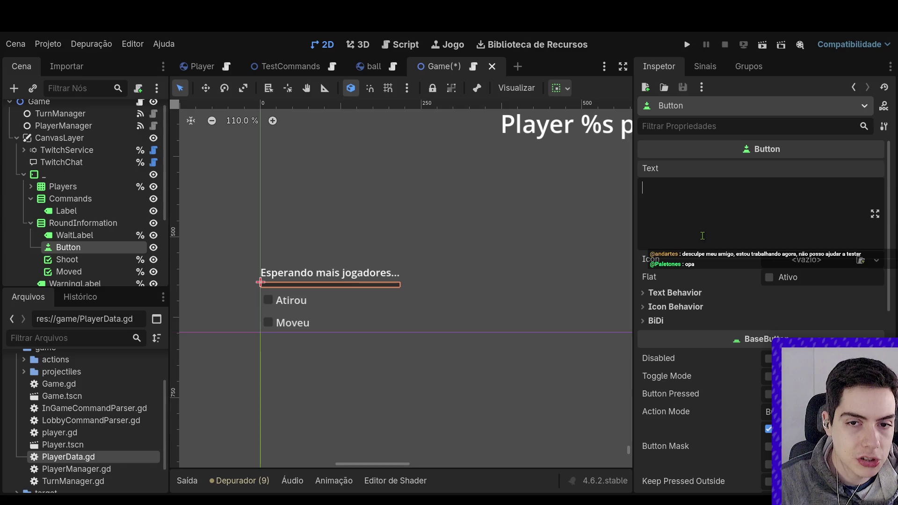
{"action": "type", "text": "Forçar ini"}
{"action": "type", "text": "ciar"}
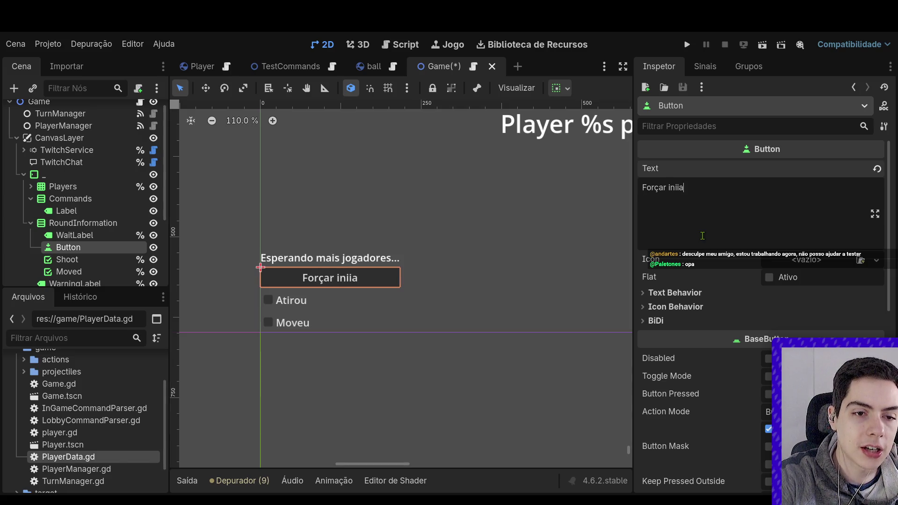
{"action": "key", "text": "ctrl+s"}
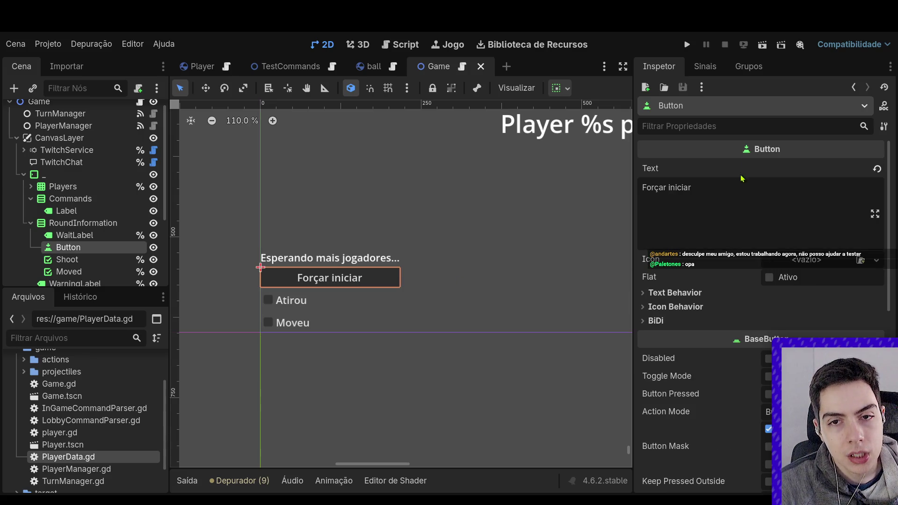
{"action": "left_click", "coordinate": [706, 67]}
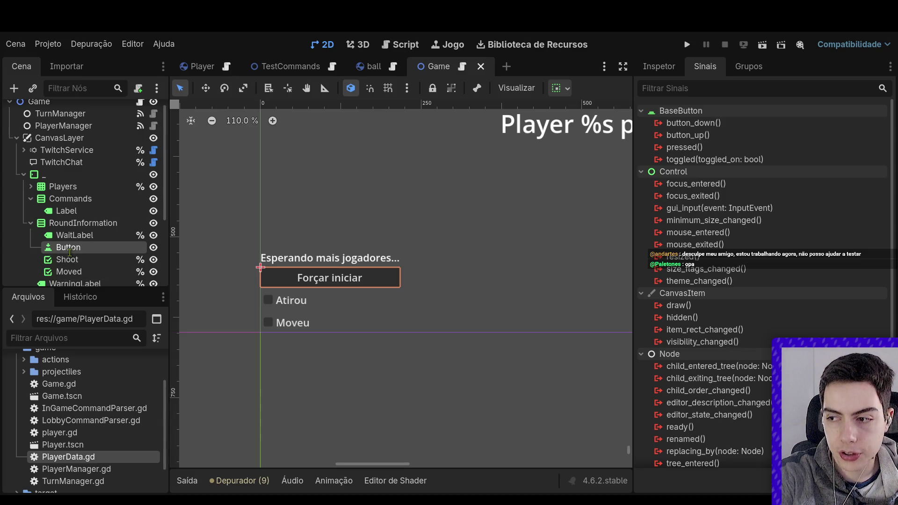
Rename the new button node to ForceStart.
{"action": "double_click", "coordinate": [69, 248]}
{"action": "type", "text": "ForceStart"}
{"action": "key", "text": "Return"}
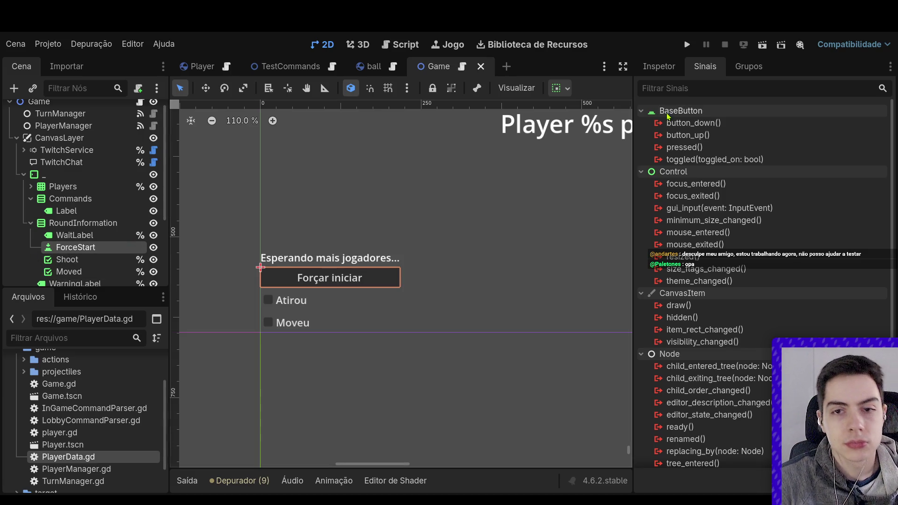
Connect ForceStart's pressed() signal to _start_game in Game.gd and save the script.
{"action": "left_click", "coordinate": [719, 148]}
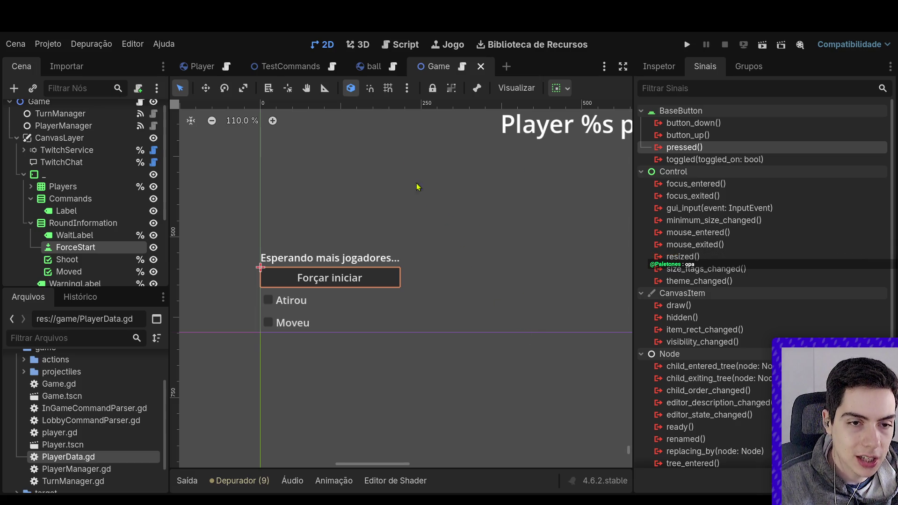
{"action": "left_click", "coordinate": [408, 407]}
{"action": "scroll", "coordinate": [421, 364], "scroll_direction": "down", "scroll_amount": 2}
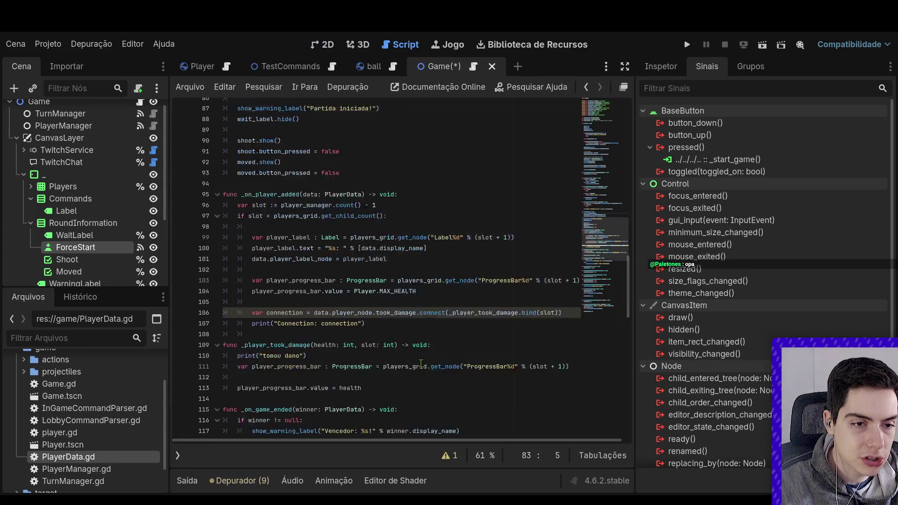
{"action": "scroll", "coordinate": [421, 363], "scroll_direction": "up", "scroll_amount": 5}
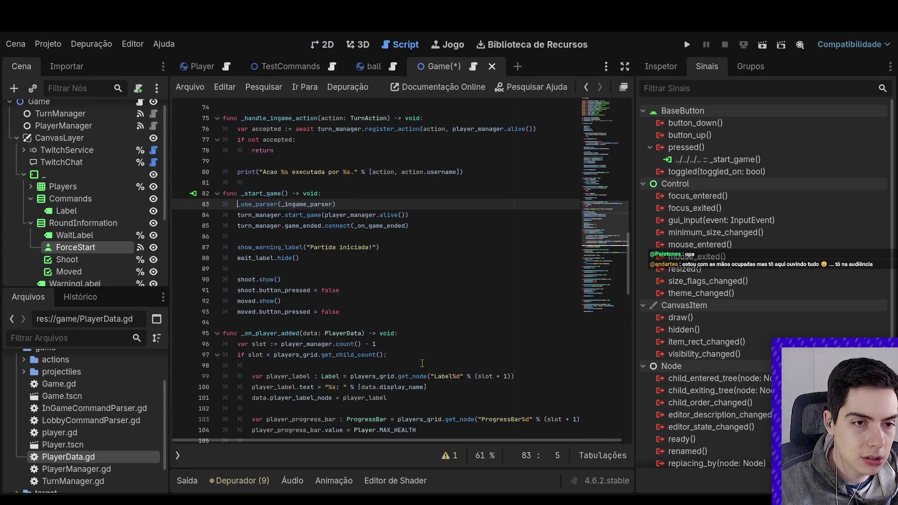
{"action": "left_click", "coordinate": [355, 313]}
{"action": "key", "text": "ctrl+s"}
{"action": "left_click", "coordinate": [370, 290]}
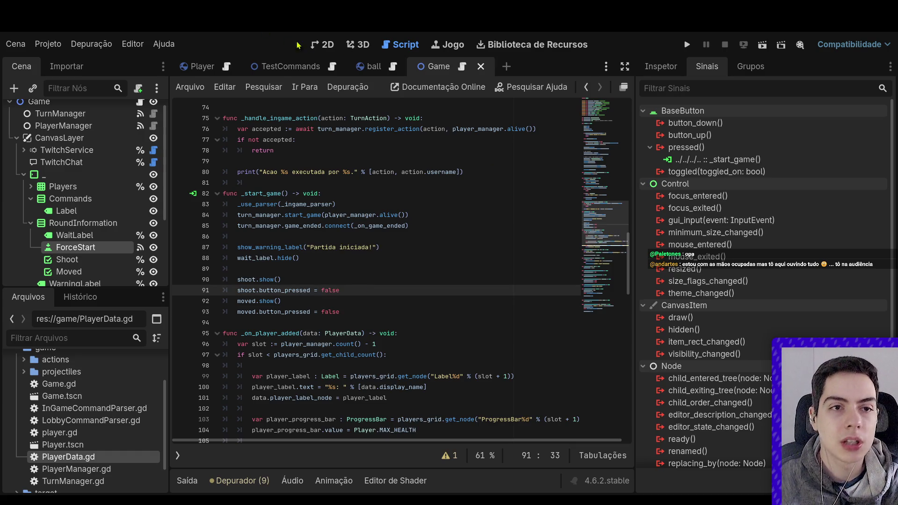
Select the ForceStart node, reopen Game.gd, and open a blank line after the onready variables.
{"action": "left_click", "coordinate": [322, 44]}
{"action": "scroll", "coordinate": [381, 338], "scroll_direction": "down", "scroll_amount": 2}
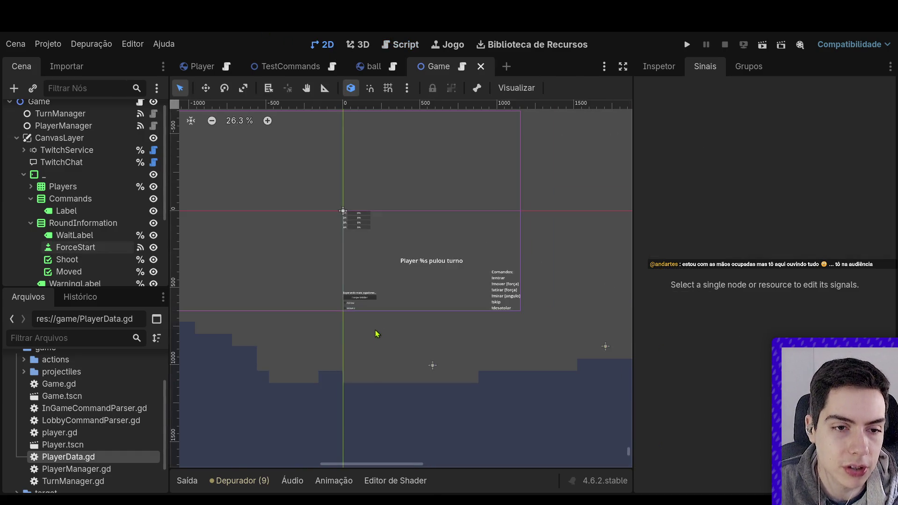
{"action": "left_click", "coordinate": [344, 286]}
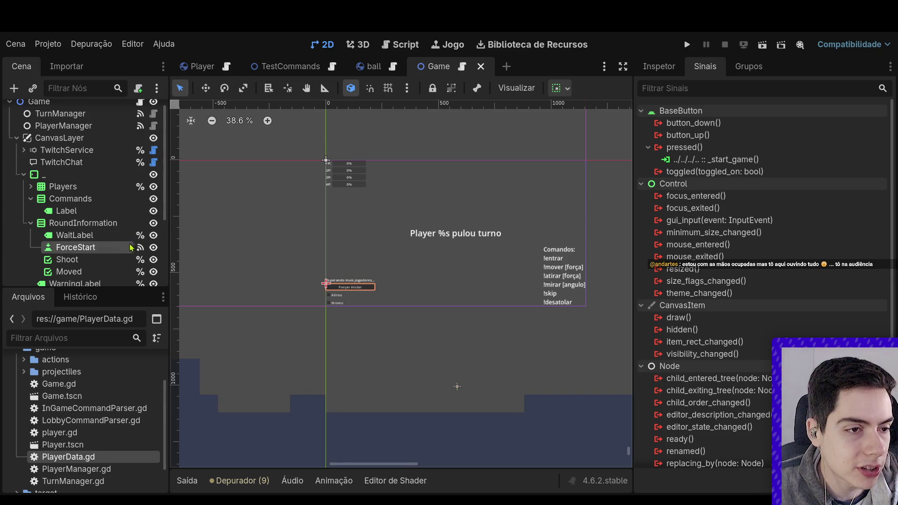
{"action": "scroll", "coordinate": [128, 129], "scroll_direction": "up", "scroll_amount": 1}
{"action": "left_click", "coordinate": [135, 122]}
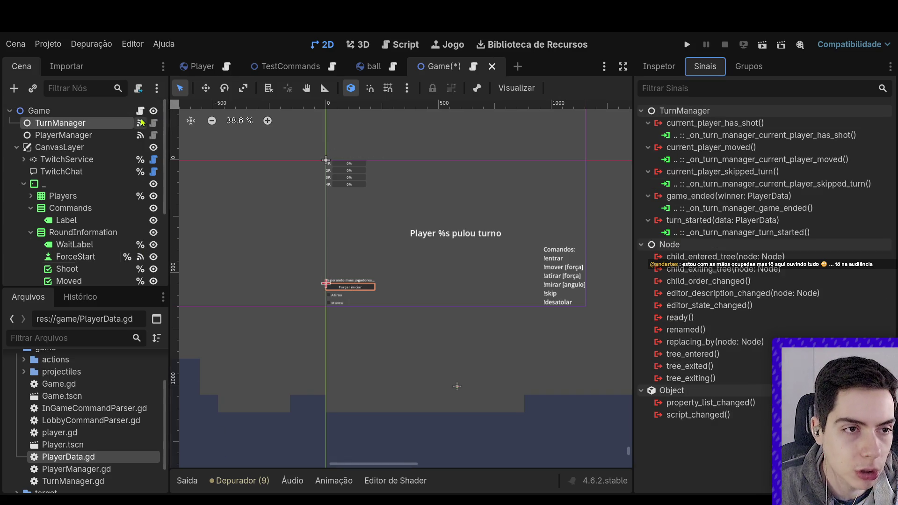
{"action": "left_click", "coordinate": [140, 110]}
{"action": "scroll", "coordinate": [333, 234], "scroll_direction": "up", "scroll_amount": 10}
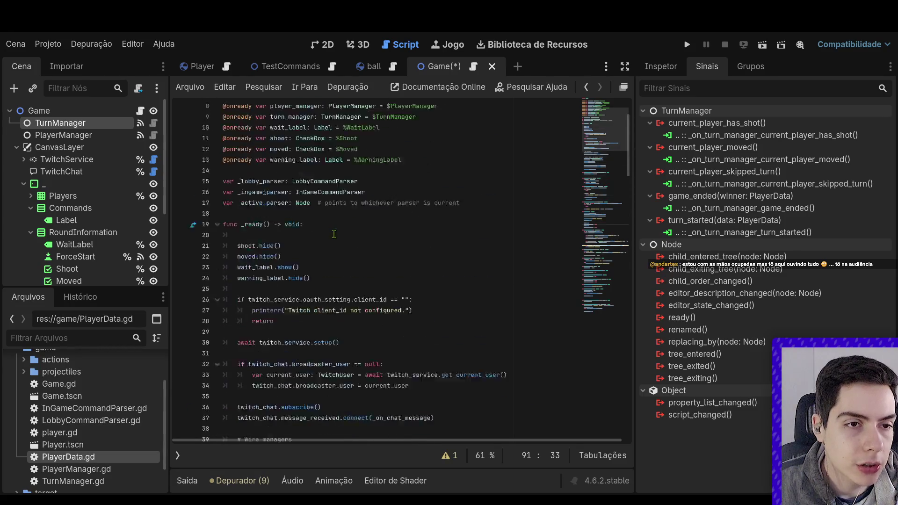
{"action": "left_click", "coordinate": [411, 236]}
{"action": "key", "text": "Down"}
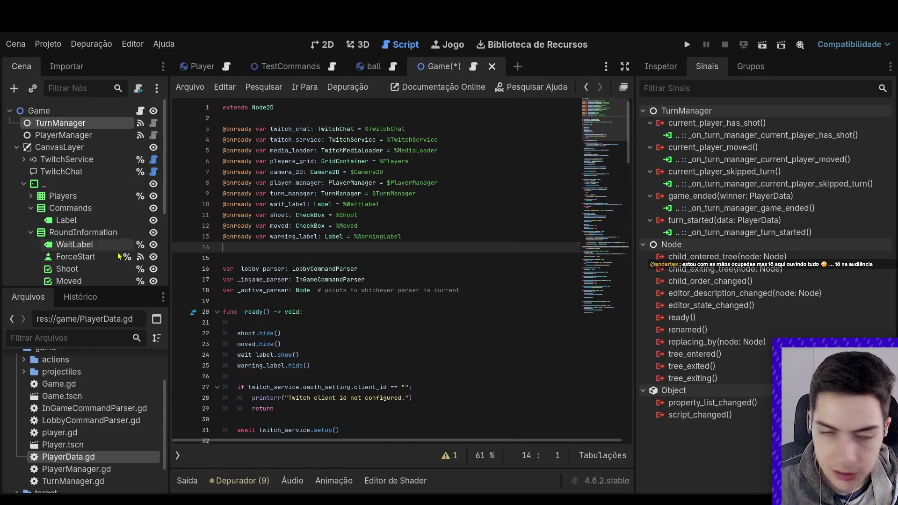
{"action": "left_click", "coordinate": [75, 256], "text": "ctrl"}
{"action": "mouse_move", "coordinate": [75, 256]}
{"action": "left_mouse_down"}
{"action": "mouse_move", "coordinate": [224, 247]}
{"action": "mouse_move", "coordinate": [105, 271]}
{"action": "mouse_move", "coordinate": [77, 262]}
{"action": "mouse_move", "coordinate": [181, 213]}
{"action": "mouse_move", "coordinate": [223, 150]}
{"action": "left_mouse_up"}
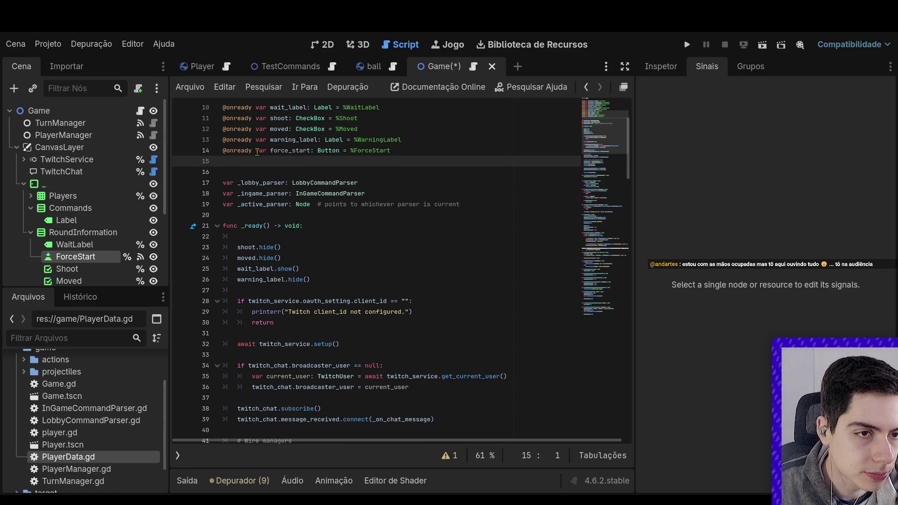
{"action": "double_click", "coordinate": [289, 154]}
{"action": "scroll", "coordinate": [289, 188], "scroll_direction": "down", "scroll_amount": 5}
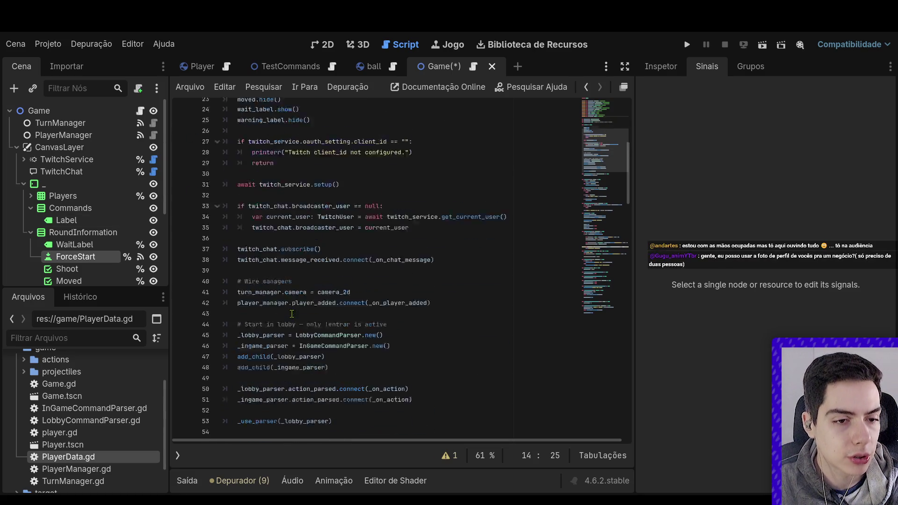
{"action": "scroll", "coordinate": [292, 314], "scroll_direction": "up", "scroll_amount": 2}
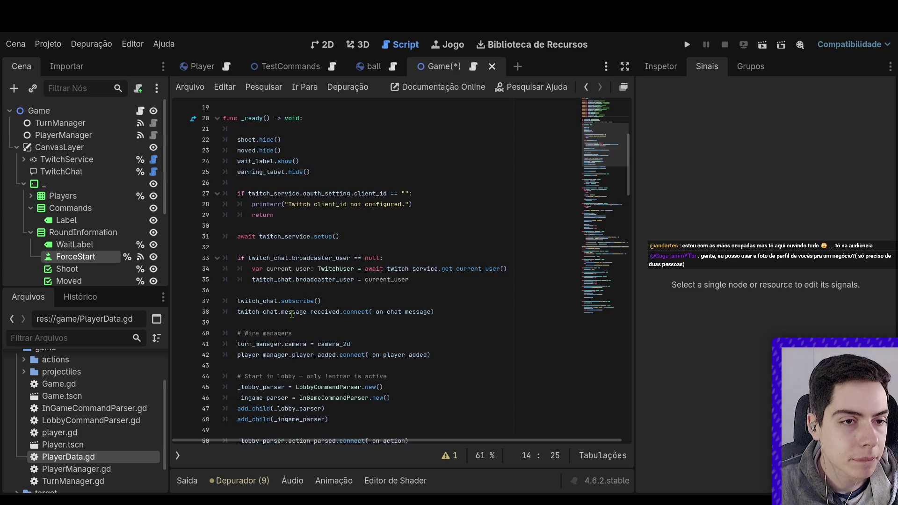
{"action": "scroll", "coordinate": [292, 313], "scroll_direction": "down", "scroll_amount": 10}
{"action": "scroll", "coordinate": [292, 314], "scroll_direction": "down", "scroll_amount": 7}
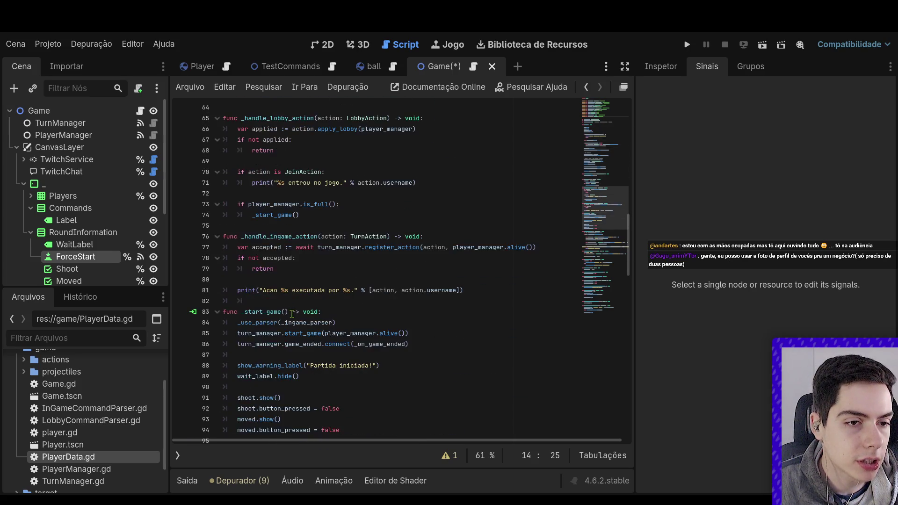
Add force_start.disabled = true and force_start.visible = false to _start_game, save, and run.
{"action": "left_click", "coordinate": [331, 215]}
{"action": "key", "text": "Return"}
{"action": "type", "text": "force_start.vis"}
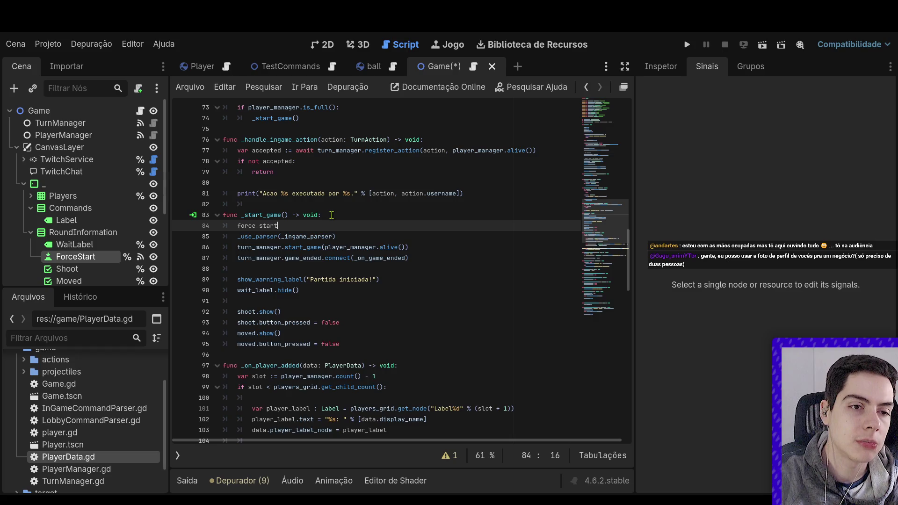
{"action": "key", "text": "Down"}
{"action": "key", "text": "Down"}
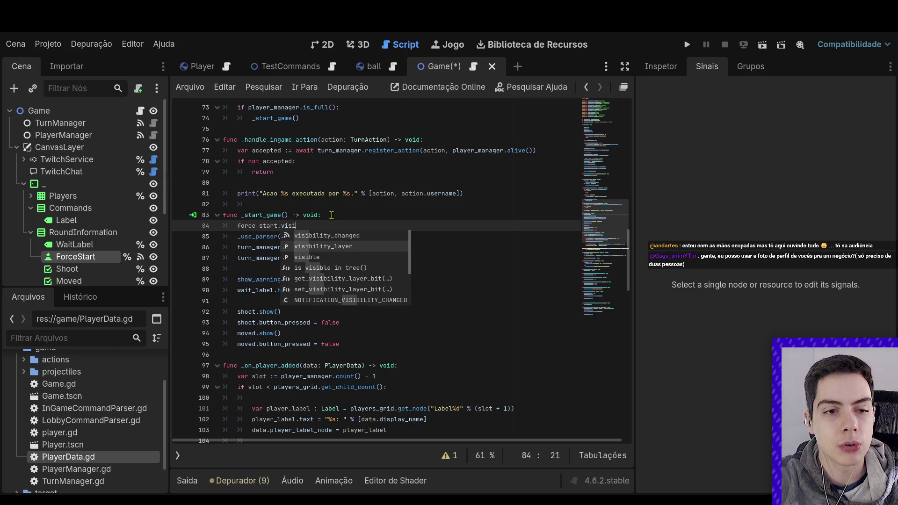
{"action": "key", "text": "Return"}
{"action": "type", "text": "= false"}
{"action": "key", "text": "Up"}
{"action": "key", "text": "Return"}
{"action": "type", "text": "for"}
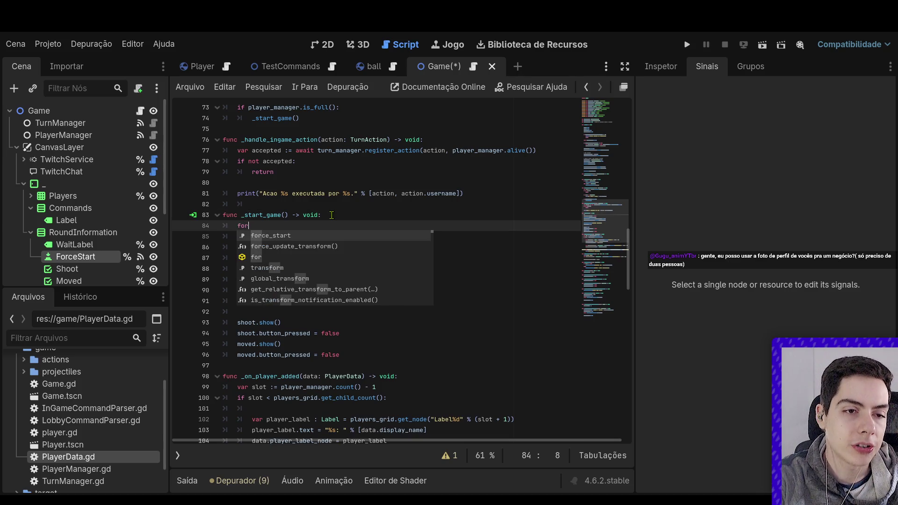
{"action": "type", "text": "ce_start.disabled = true"}
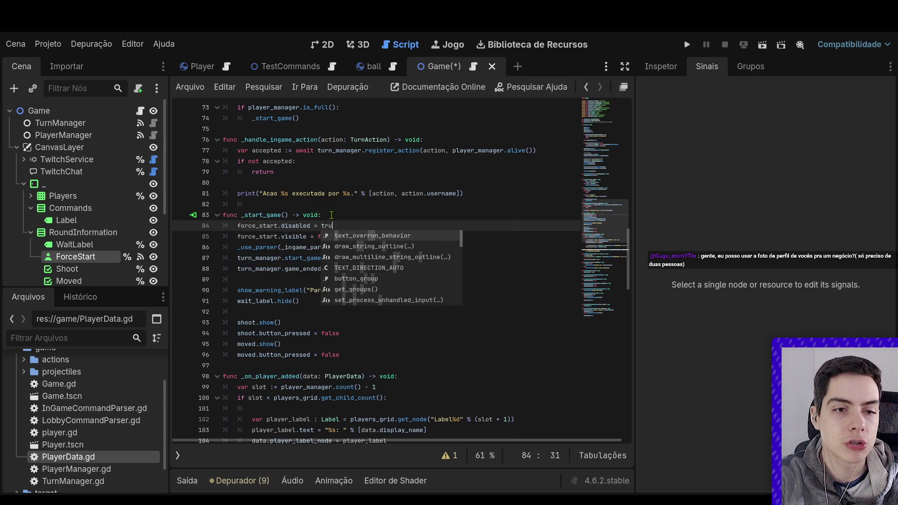
{"action": "key", "text": "Up"}
{"action": "key", "text": "ctrl+s"}
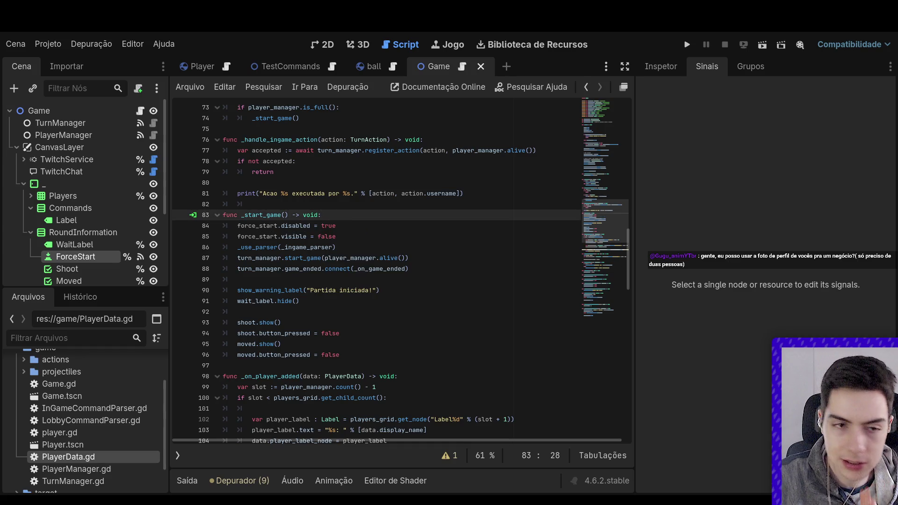
{"action": "left_click", "coordinate": [517, 247]}
{"action": "left_click", "coordinate": [763, 45]}
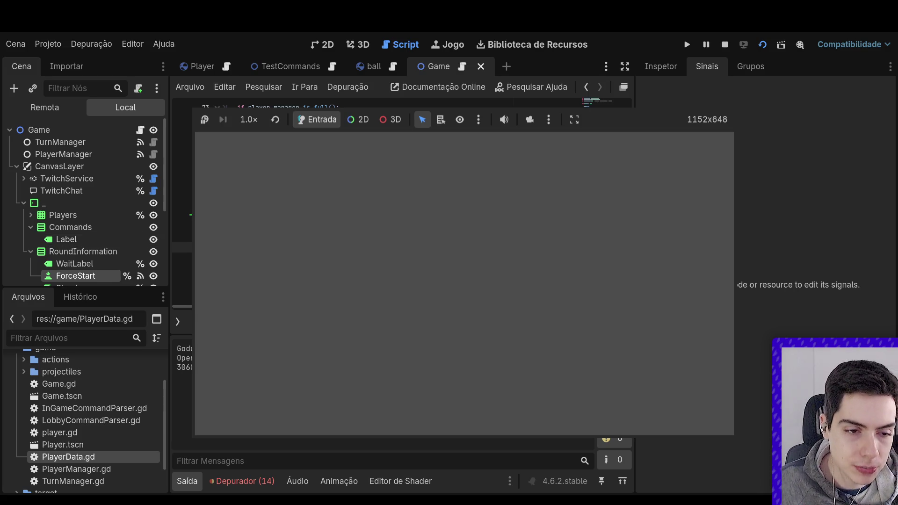
Show the debugger output listing the 14 GDScript reload warnings.
{"action": "left_click", "coordinate": [256, 484]}
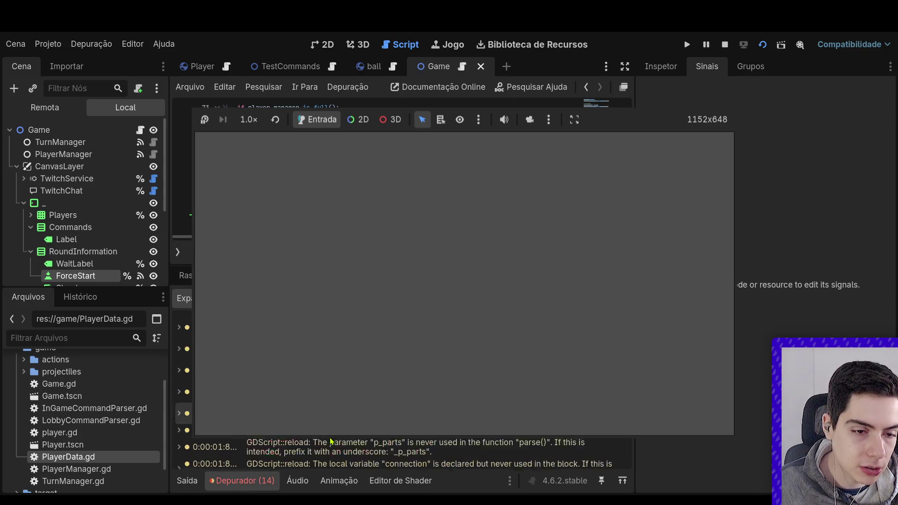
Stop and rerun the game, then select the '_' UI container and view its properties.
{"action": "left_click", "coordinate": [726, 43]}
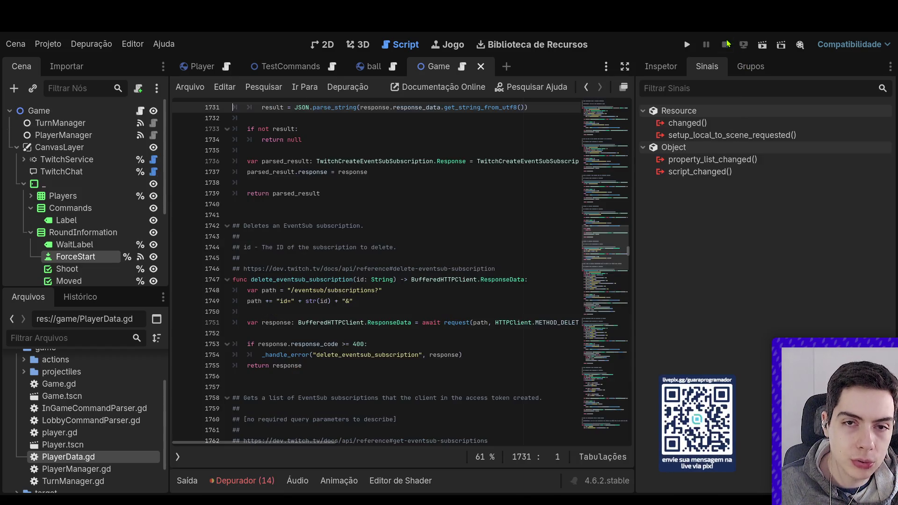
{"action": "left_click", "coordinate": [770, 46]}
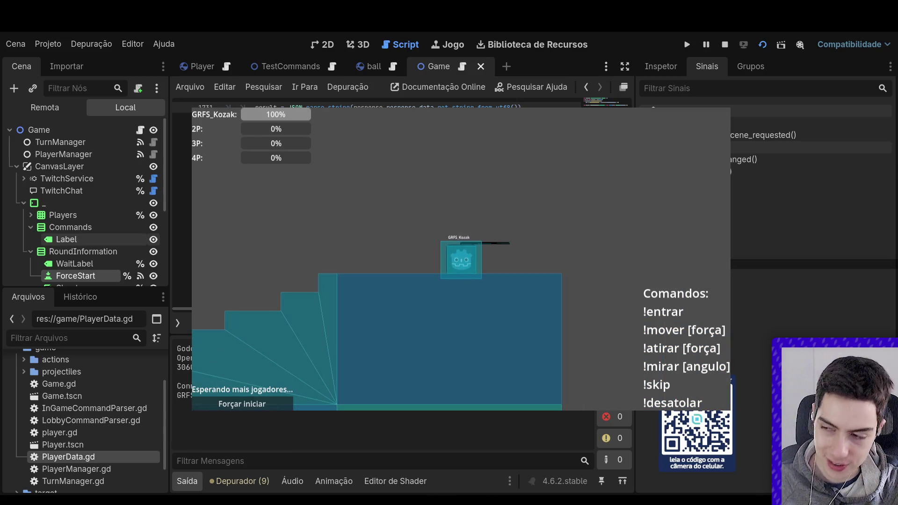
{"action": "left_click", "coordinate": [44, 203]}
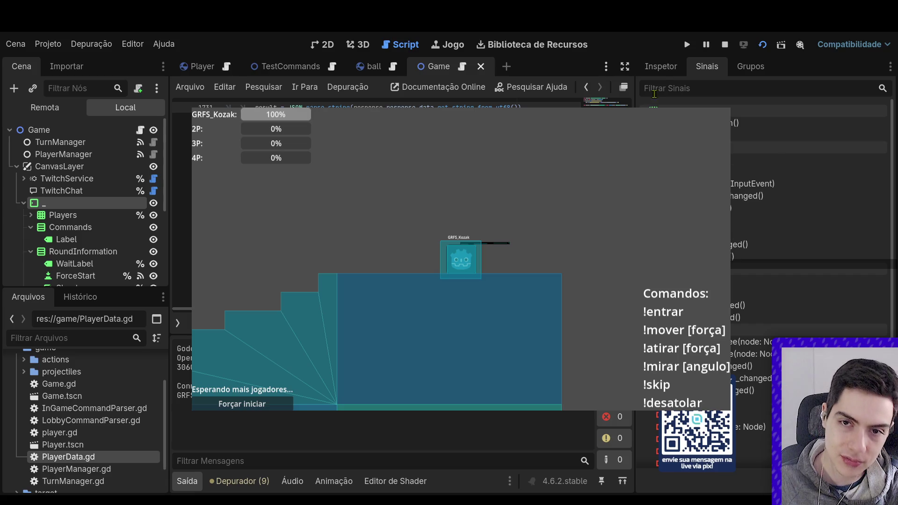
{"action": "left_click", "coordinate": [661, 66]}
{"action": "scroll", "coordinate": [808, 234], "scroll_direction": "down", "scroll_amount": 5}
Set the '_' MarginContainer's four Theme Override margins to 15, then press Forçar iniciar.
{"action": "left_click", "coordinate": [806, 310]}
{"action": "type", "text": "15"}
{"action": "key", "text": "Tab"}
{"action": "type", "text": "15"}
{"action": "key", "text": "Tab"}
{"action": "type", "text": "15"}
{"action": "key", "text": "Tab"}
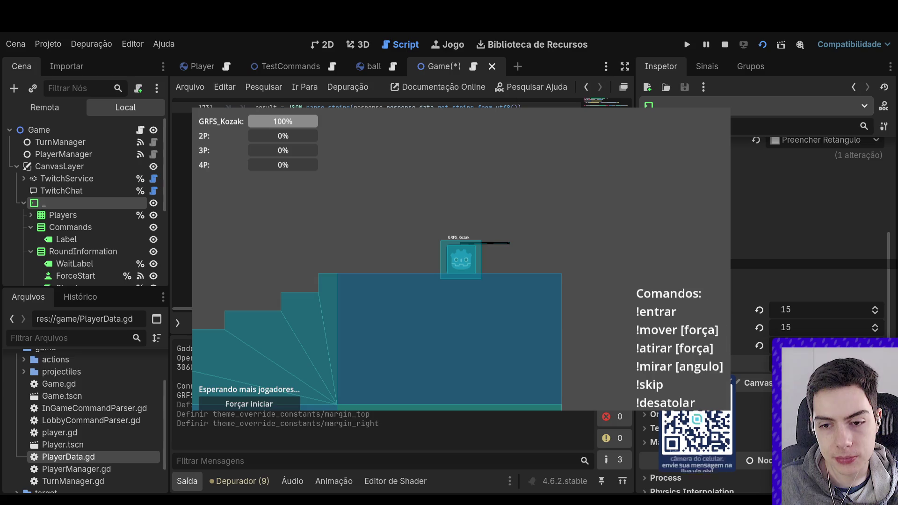
{"action": "type", "text": "15"}
{"action": "key", "text": "Tab"}
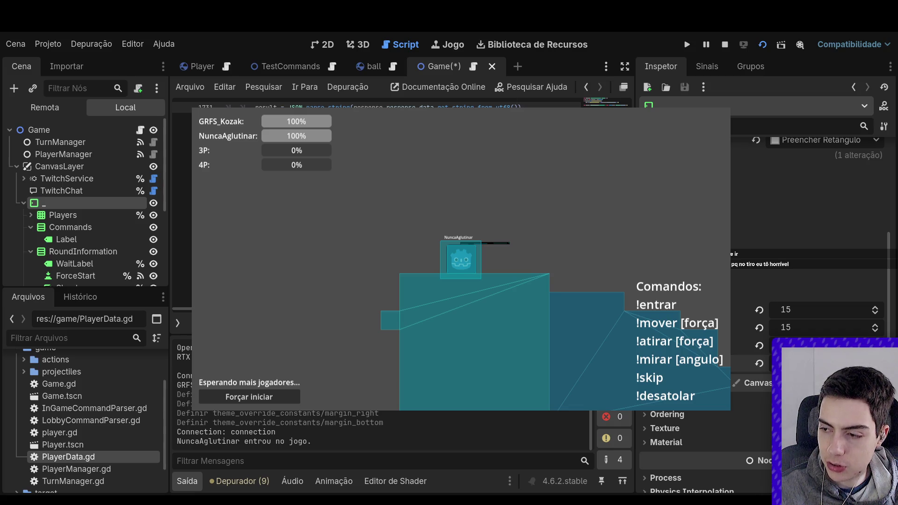
{"action": "left_click", "coordinate": [282, 400]}
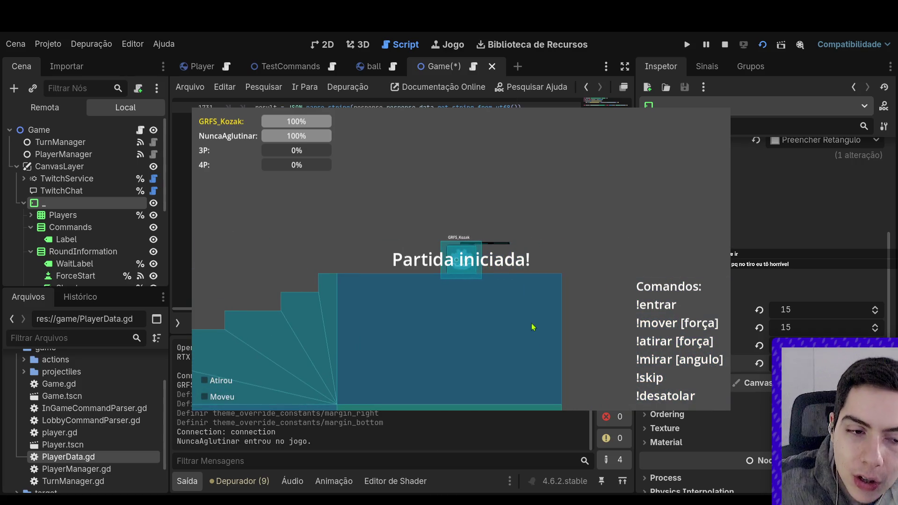
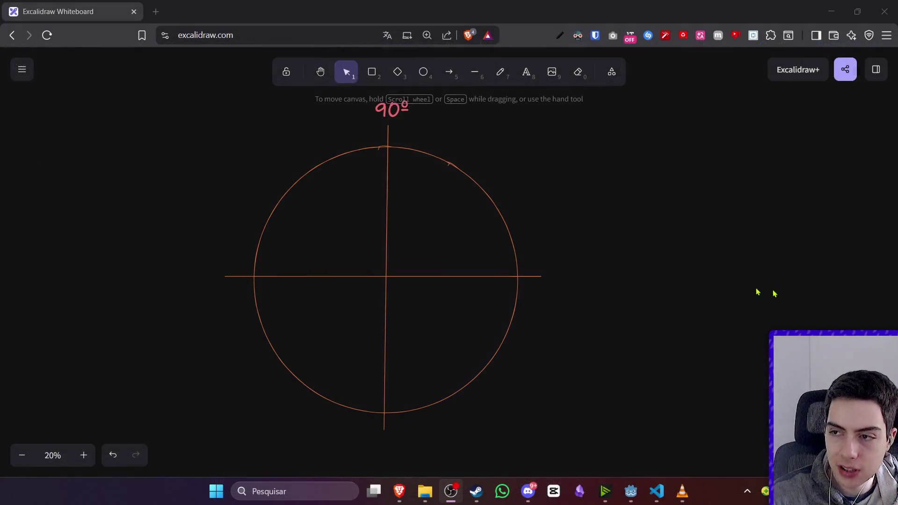
Zoom the Excalidraw sketch and Alt-drag a copy of the 90º label to the circle's right.
{"action": "scroll", "coordinate": [702, 281], "scroll_direction": "down", "scroll_amount": 1}
{"action": "scroll", "coordinate": [575, 258], "scroll_direction": "up", "scroll_amount": 2}
{"action": "scroll", "coordinate": [564, 252], "scroll_direction": "up", "scroll_amount": 1}
{"action": "scroll", "coordinate": [564, 252], "scroll_direction": "down", "scroll_amount": 1}
{"action": "left_click", "coordinate": [462, 160]}
{"action": "left_click_drag", "start_coordinate": [461, 160], "coordinate": [638, 322]}
Relabel the right-hand copy as 0° and place a copy of it below the circle.
{"action": "double_click", "coordinate": [637, 321]}
{"action": "type", "text": "0"}
{"action": "key", "text": "Escape"}
{"action": "double_click", "coordinate": [648, 322]}
{"action": "type", "text": "º"}
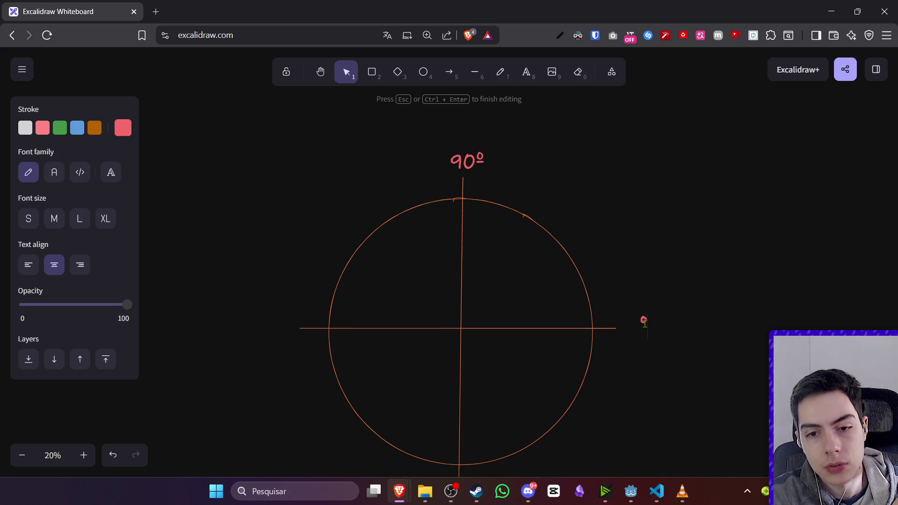
{"action": "key", "text": "BackSpace"}
{"action": "type", "text": "0°"}
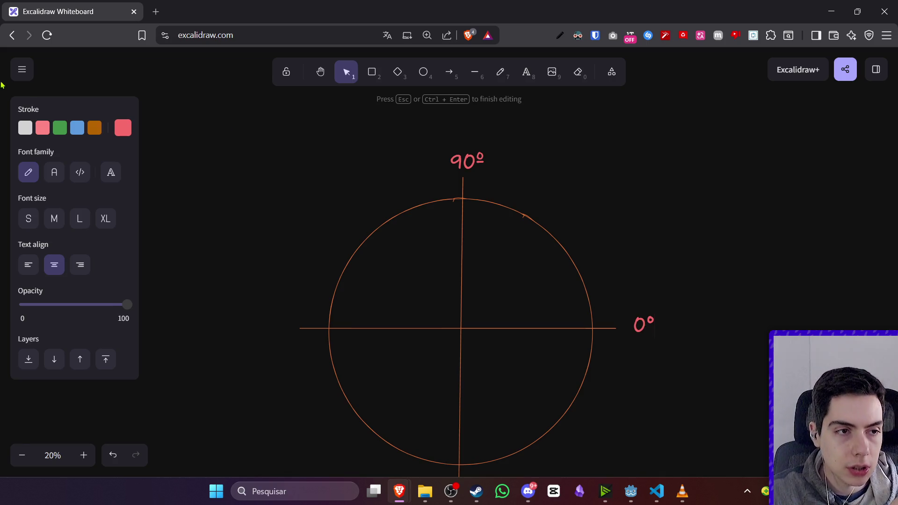
{"action": "left_click", "coordinate": [496, 233]}
{"action": "left_click", "coordinate": [641, 325]}
{"action": "mouse_move", "coordinate": [641, 325]}
{"action": "left_mouse_down"}
{"action": "mouse_move", "coordinate": [637, 277]}
{"action": "mouse_move", "coordinate": [470, 422]}
{"action": "mouse_move", "coordinate": [487, 400]}
{"action": "mouse_move", "coordinate": [463, 437]}
{"action": "left_mouse_up"}
{"action": "scroll", "coordinate": [635, 308], "scroll_direction": "down", "scroll_amount": 1}
Add a 360° label beside the right-hand 0° so it reads 0°/360°.
{"action": "left_click", "coordinate": [639, 264]}
{"action": "left_click_drag", "start_coordinate": [639, 264], "coordinate": [658, 264]}
{"action": "double_click", "coordinate": [657, 262]}
{"action": "type", "text": "360"}
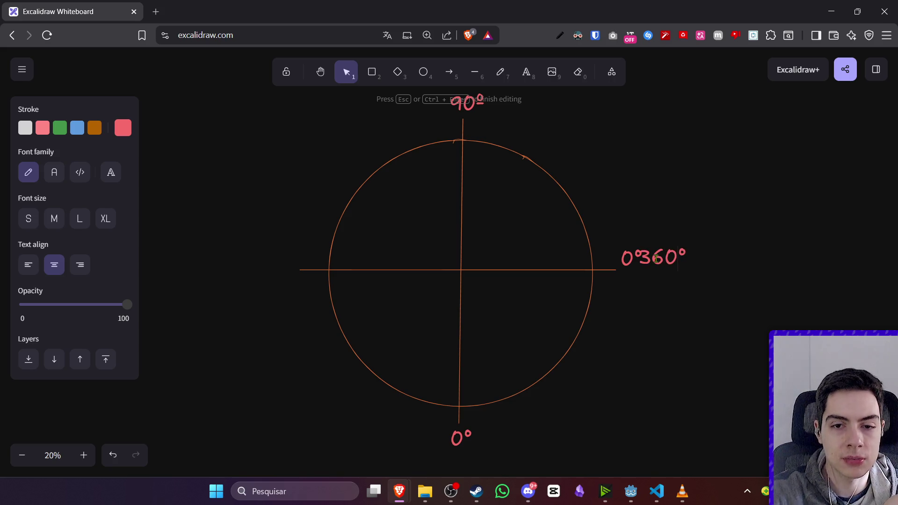
{"action": "type", "text": "/"}
{"action": "left_click", "coordinate": [668, 225]}
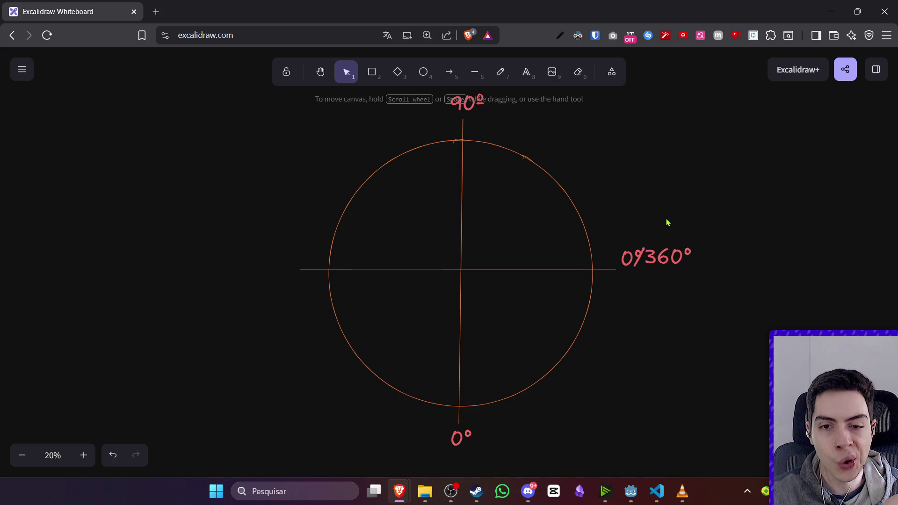
{"action": "left_click_drag", "start_coordinate": [662, 253], "coordinate": [674, 251]}
Change the label below the circle to 270°.
{"action": "left_click", "coordinate": [672, 288]}
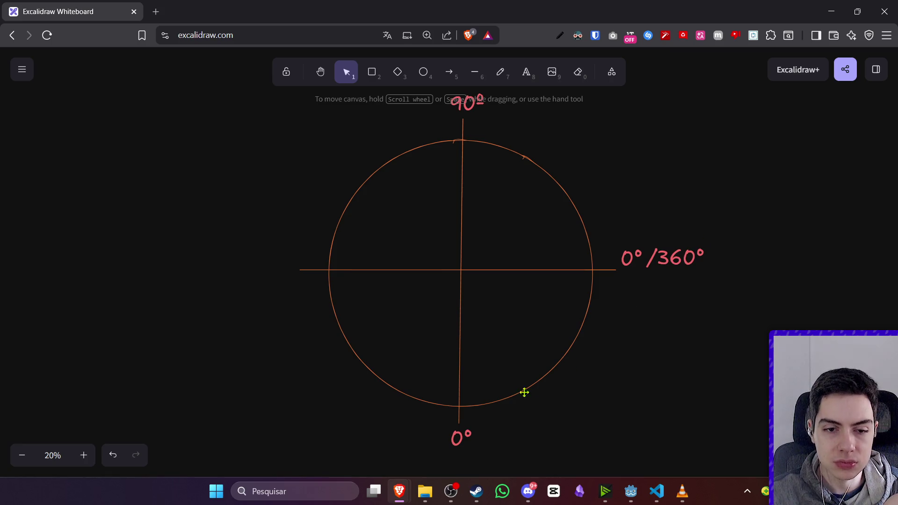
{"action": "double_click", "coordinate": [459, 439]}
{"action": "double_click", "coordinate": [458, 440]}
{"action": "type", "text": "270"}
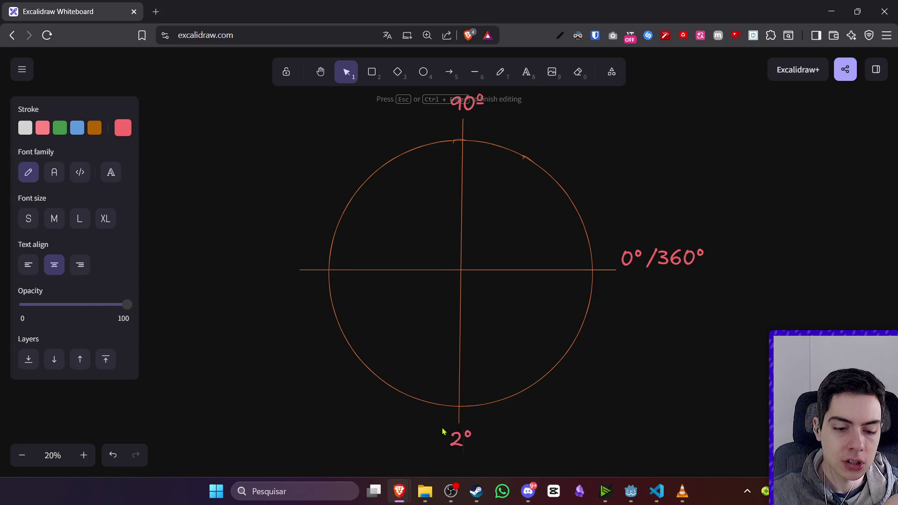
{"action": "left_click", "coordinate": [523, 437]}
Copy the 270° label to the circle's left and change it to 180°.
{"action": "left_click", "coordinate": [465, 447]}
{"action": "left_click_drag", "start_coordinate": [465, 446], "coordinate": [275, 266]}
{"action": "double_click", "coordinate": [275, 265]}
{"action": "type", "text": "180"}
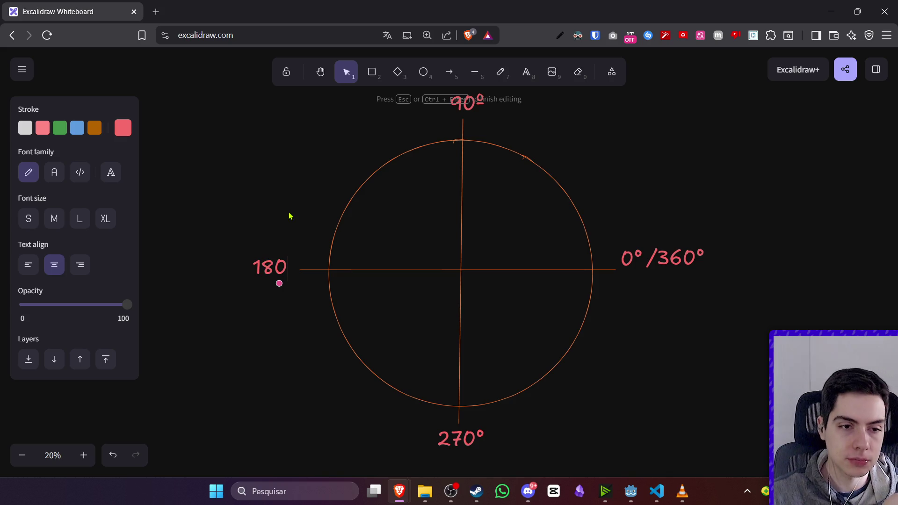
{"action": "type", "text": "°"}
{"action": "left_click", "coordinate": [280, 218]}
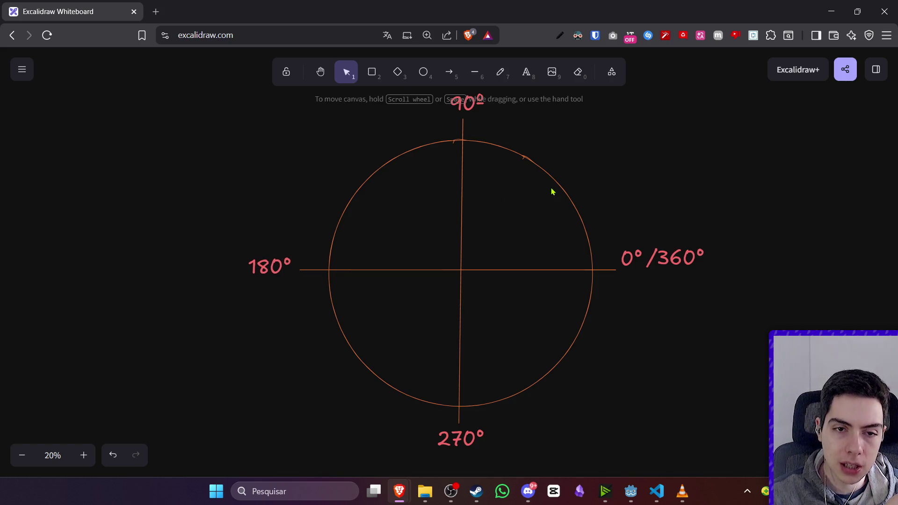
{"action": "left_click", "coordinate": [554, 190]}
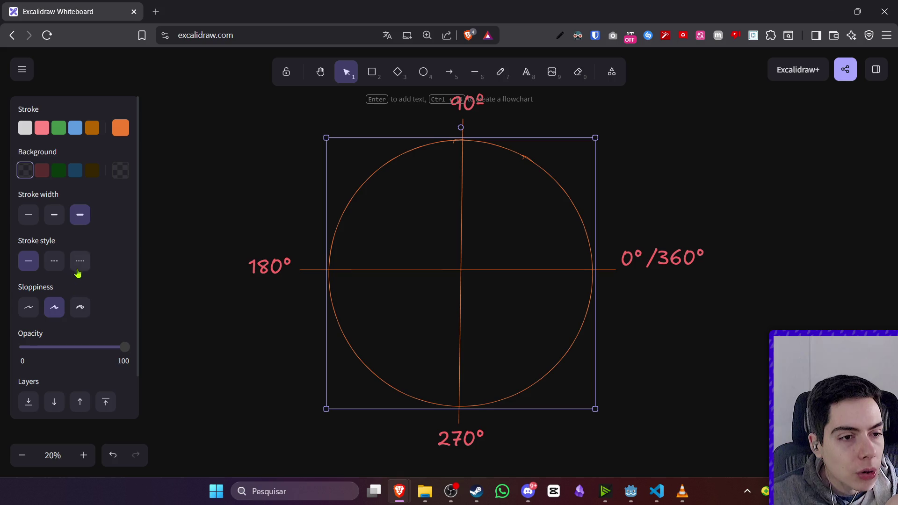
Give the circle a dark yellow, cross-hatched background fill.
{"action": "left_click", "coordinate": [121, 171]}
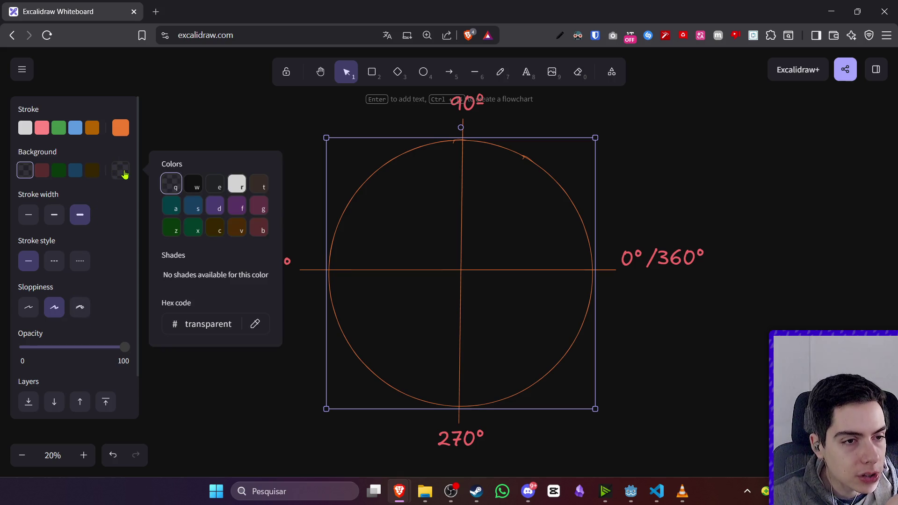
{"action": "left_click", "coordinate": [215, 229]}
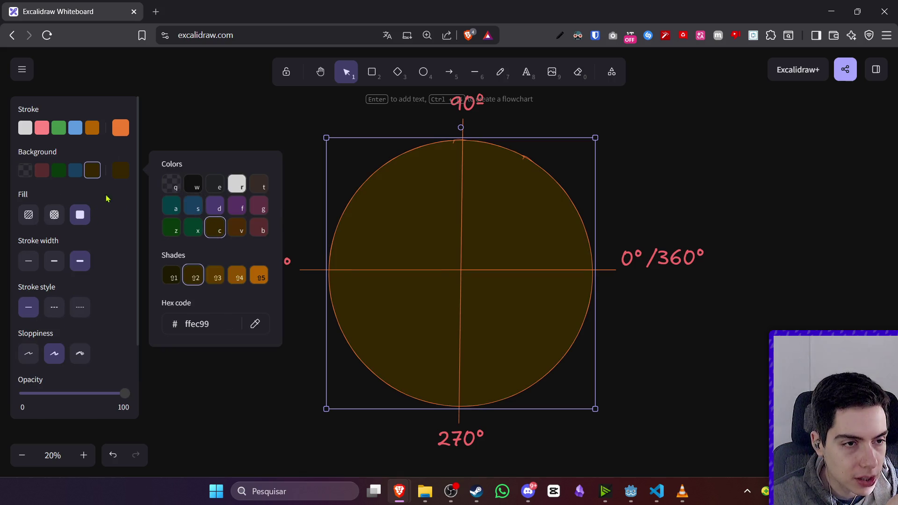
{"action": "left_click", "coordinate": [54, 214]}
{"action": "left_click", "coordinate": [644, 175]}
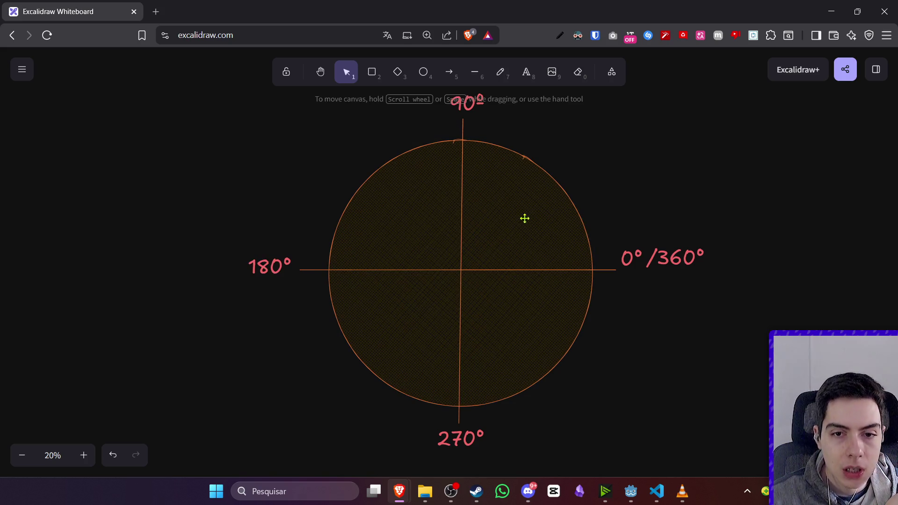
Nudge the 0°/360° label slightly into place beside the circle.
{"action": "left_click", "coordinate": [685, 265]}
{"action": "left_click_drag", "start_coordinate": [627, 242], "coordinate": [629, 245]}
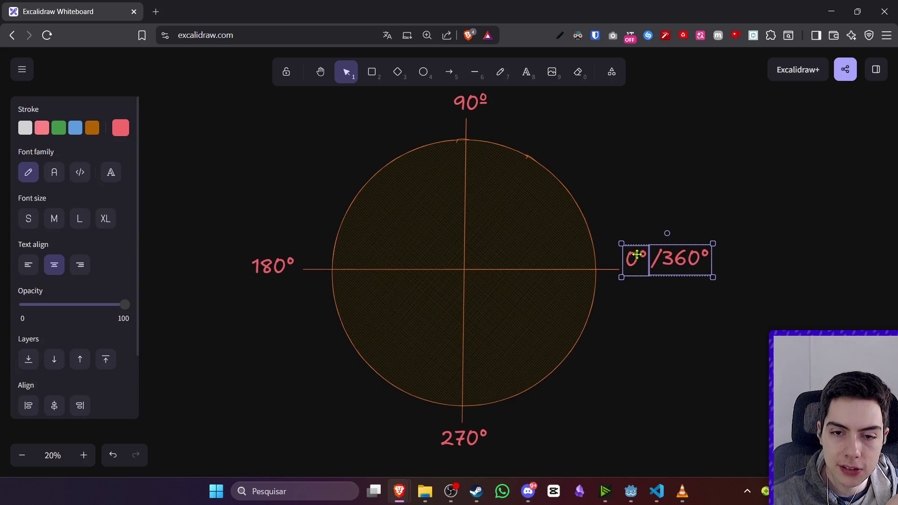
{"action": "left_click", "coordinate": [710, 220]}
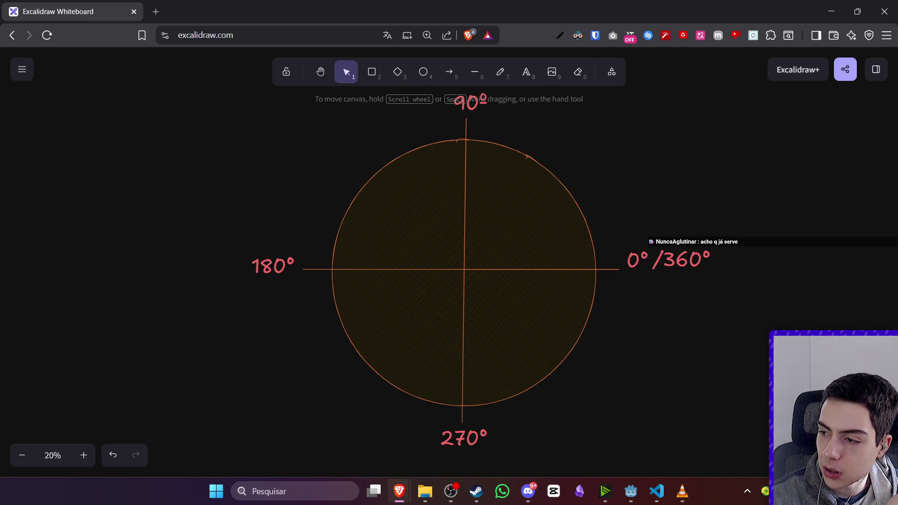
{"action": "scroll", "coordinate": [535, 287], "scroll_direction": "down", "scroll_amount": 5, "text": "ctrl"}
{"action": "scroll", "coordinate": [604, 283], "scroll_direction": "up", "scroll_amount": 5, "text": "ctrl"}
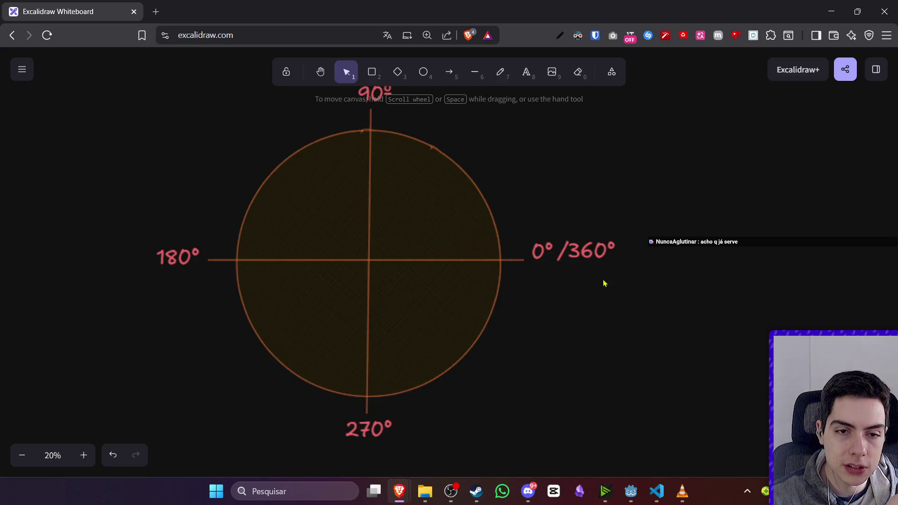
{"action": "left_click", "coordinate": [22, 69]}
Choose Save to... for the drawing, then return to Godot and stop the running game.
{"action": "left_click", "coordinate": [46, 120]}
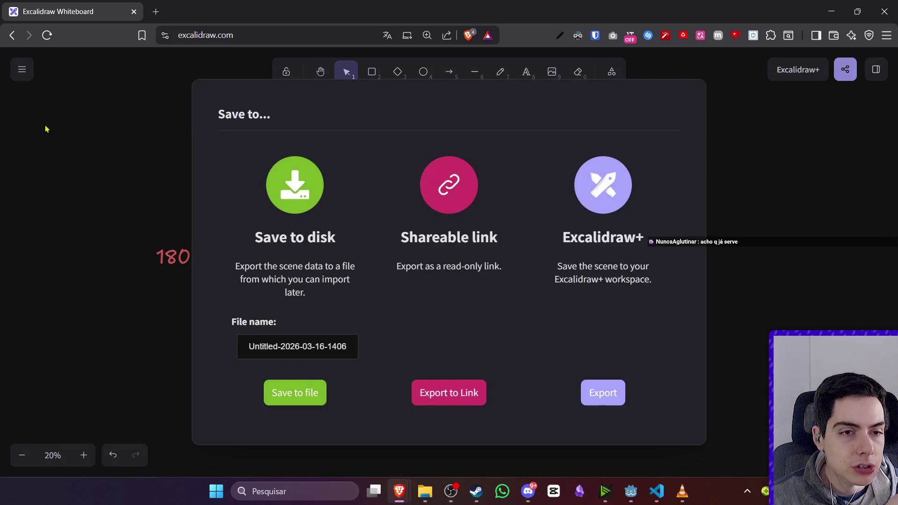
{"action": "left_click", "coordinate": [451, 491]}
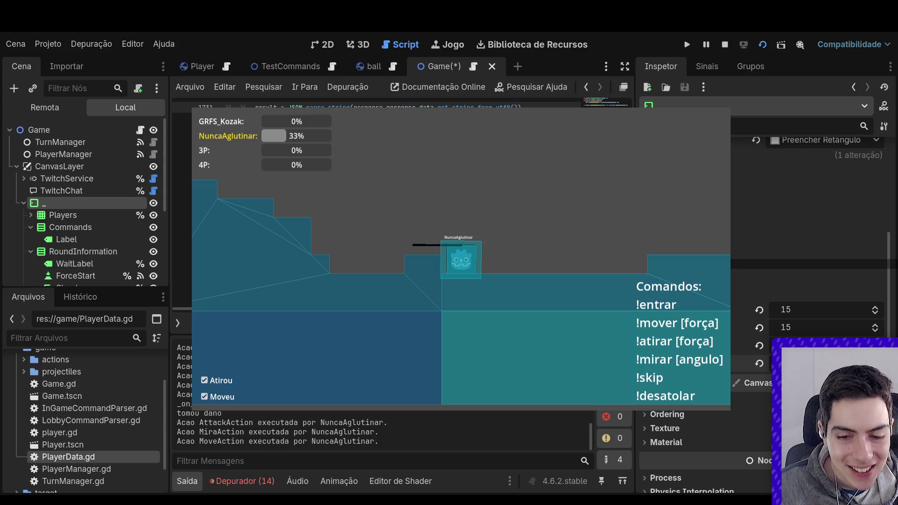
{"action": "left_click", "coordinate": [727, 45]}
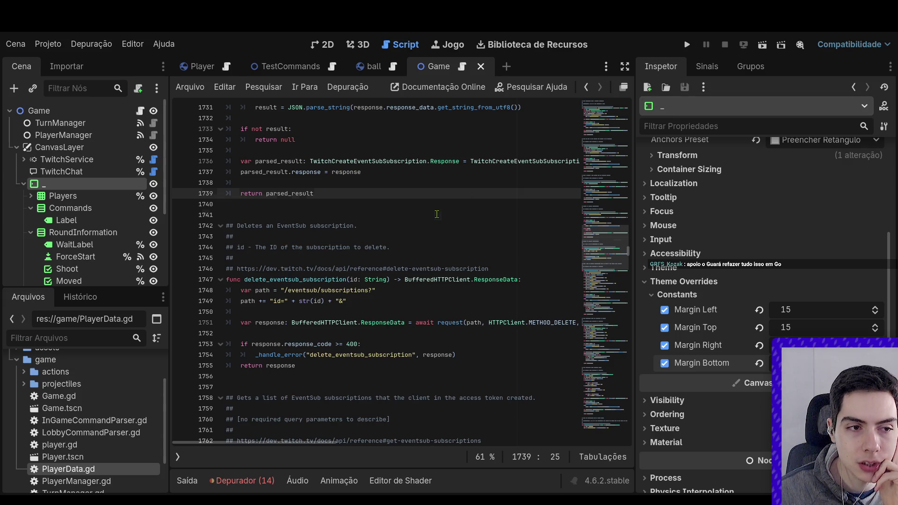
Find and select circle-reference.png in the FileSystem dock's assets folder.
{"action": "left_click", "coordinate": [392, 214]}
{"action": "scroll", "coordinate": [60, 366], "scroll_direction": "up", "scroll_amount": 2}
{"action": "left_click", "coordinate": [16, 384]}
{"action": "left_click", "coordinate": [17, 384]}
{"action": "left_click", "coordinate": [17, 385]}
{"action": "left_click", "coordinate": [16, 396]}
{"action": "left_click", "coordinate": [74, 409]}
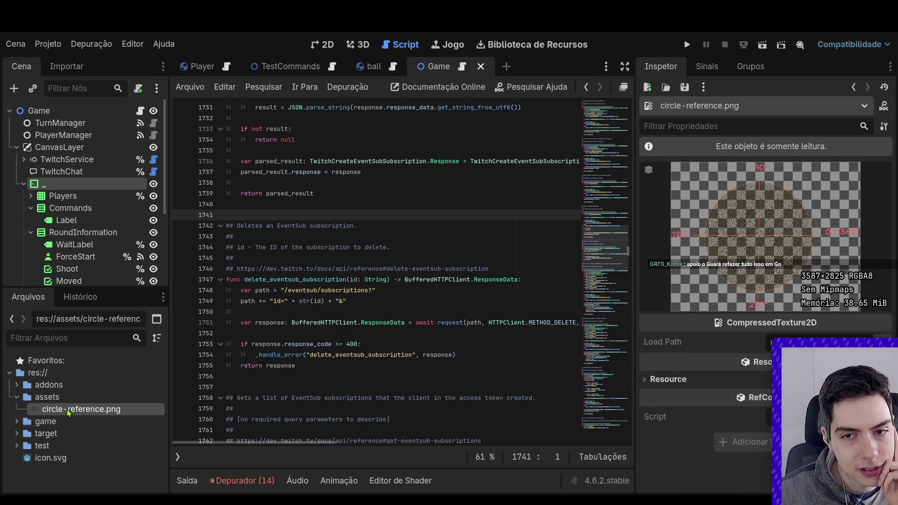
Show the Game scene in 2D, collapse Commands and RoundInformation, and select Players.
{"action": "left_click", "coordinate": [322, 45]}
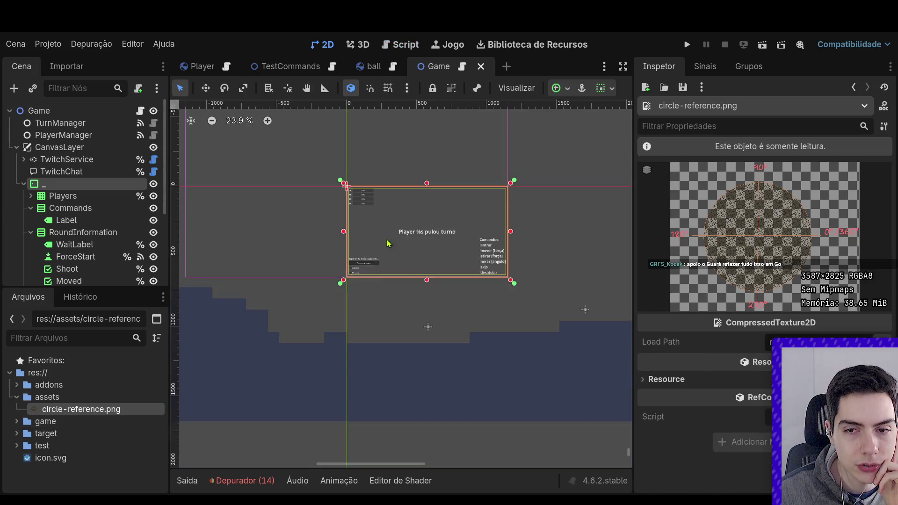
{"action": "scroll", "coordinate": [476, 287], "scroll_direction": "down", "scroll_amount": 3}
{"action": "scroll", "coordinate": [475, 287], "scroll_direction": "up", "scroll_amount": 3}
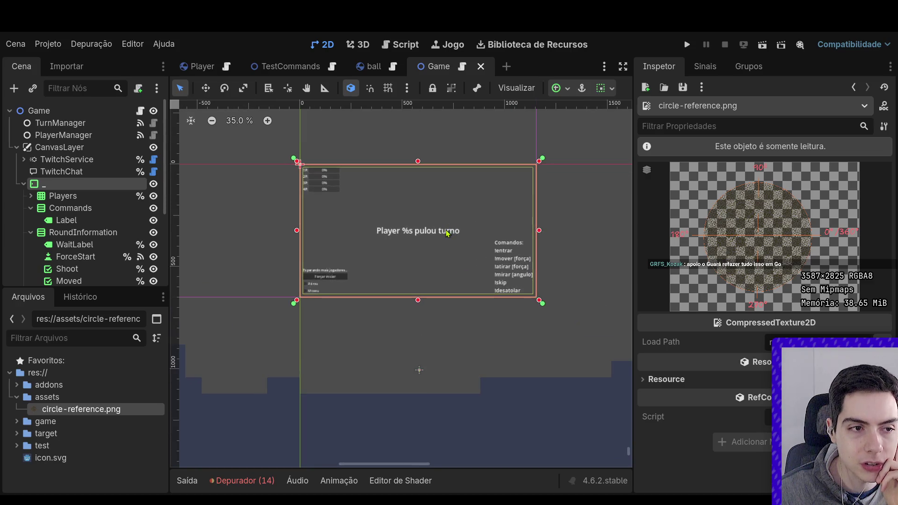
{"action": "double_click", "coordinate": [63, 195]}
{"action": "left_click", "coordinate": [31, 209]}
{"action": "left_click", "coordinate": [31, 219]}
{"action": "left_click", "coordinate": [44, 184]}
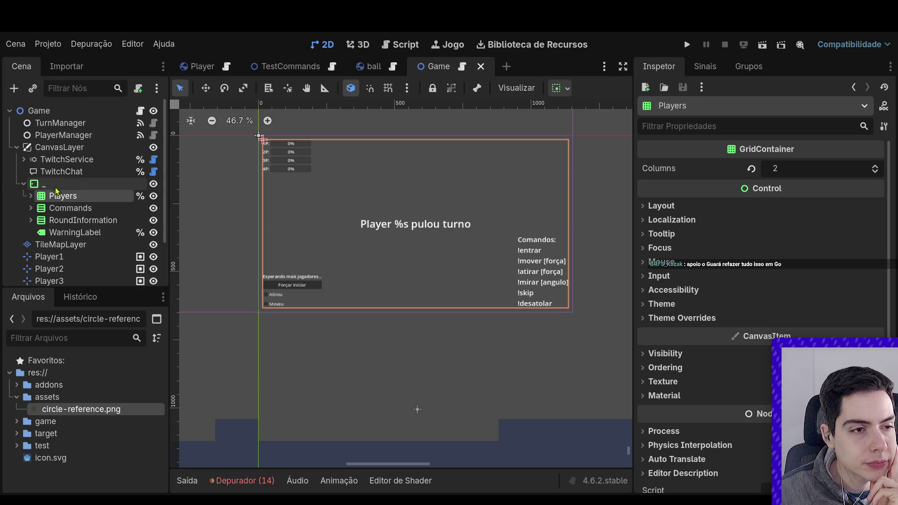
{"action": "left_click", "coordinate": [62, 196]}
Add a CenterContainer under _ holding a TextureRect with the circle-reference.png texture.
{"action": "left_click", "coordinate": [75, 187]}
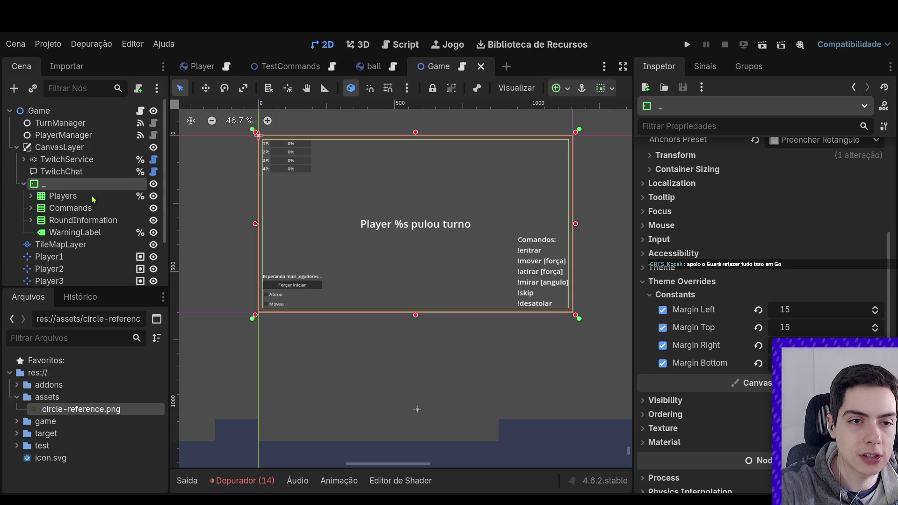
{"action": "key", "text": "ctrl+v"}
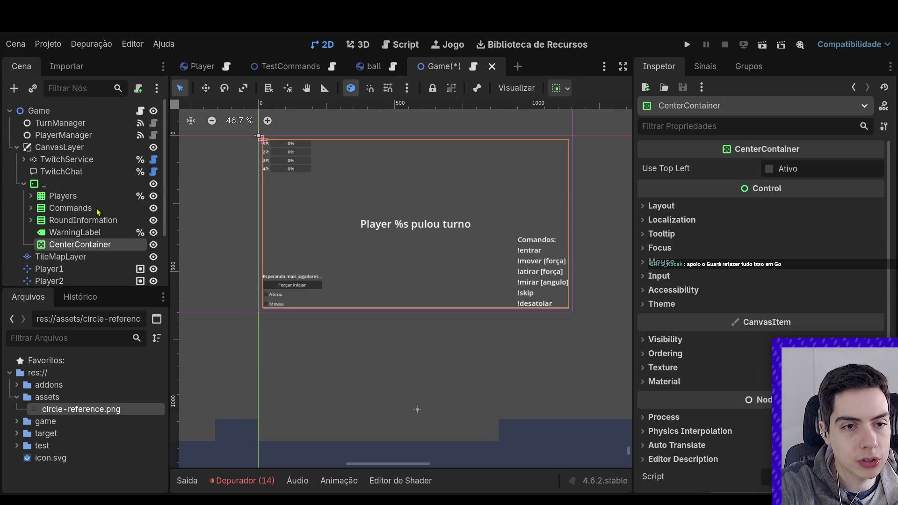
{"action": "key", "text": "ctrl+v"}
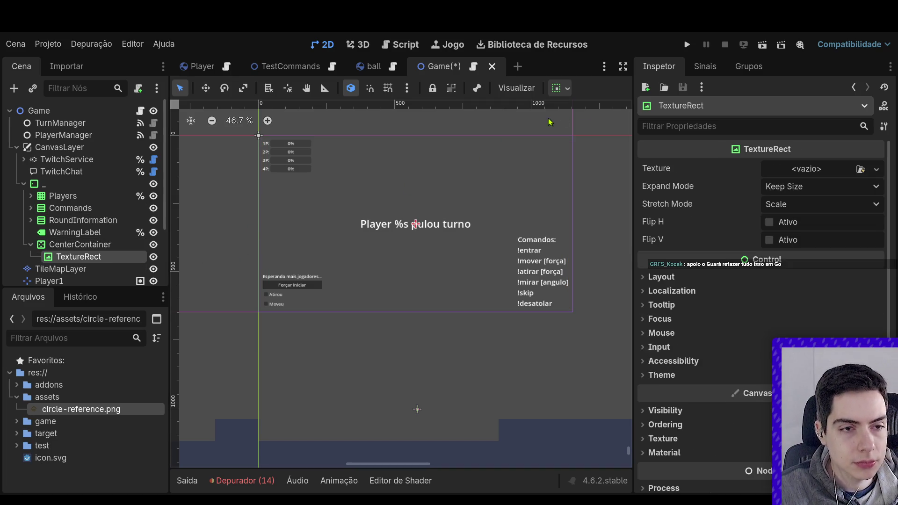
{"action": "left_click", "coordinate": [32, 247]}
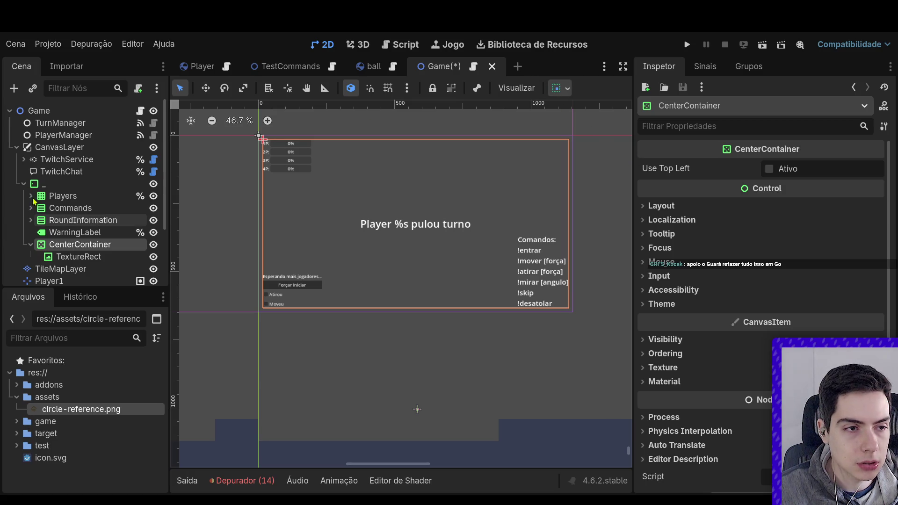
{"action": "left_click", "coordinate": [100, 256]}
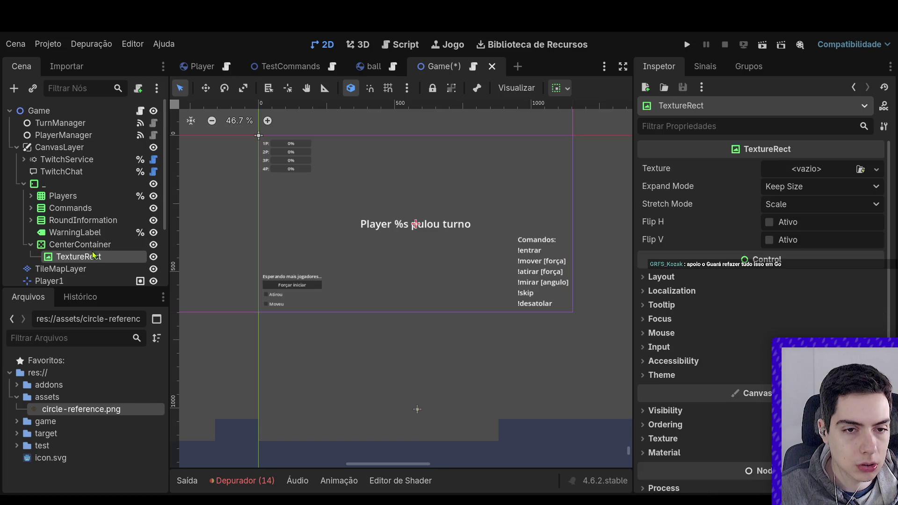
{"action": "left_click", "coordinate": [877, 169]}
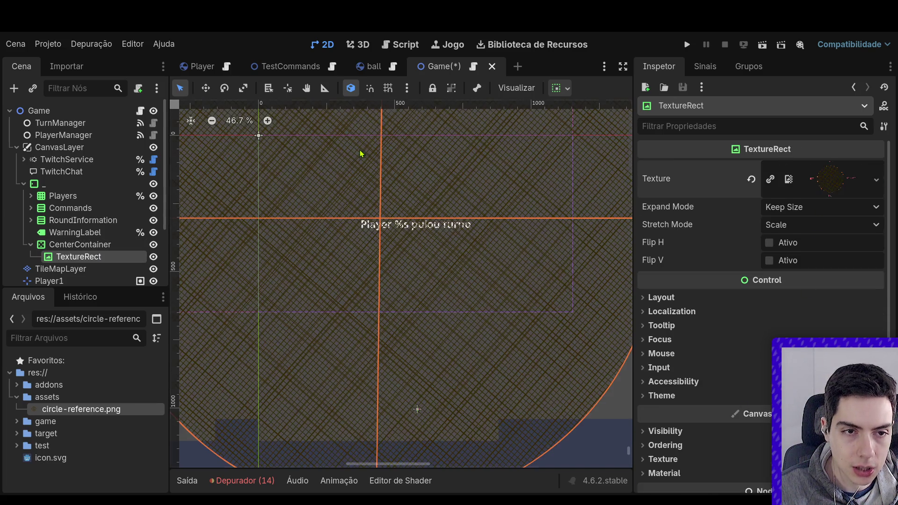
Set the TextureRect's Expand Mode to Fit Width Proportional and enlarge its Custom Minimum Size.
{"action": "scroll", "coordinate": [435, 219], "scroll_direction": "down", "scroll_amount": 6}
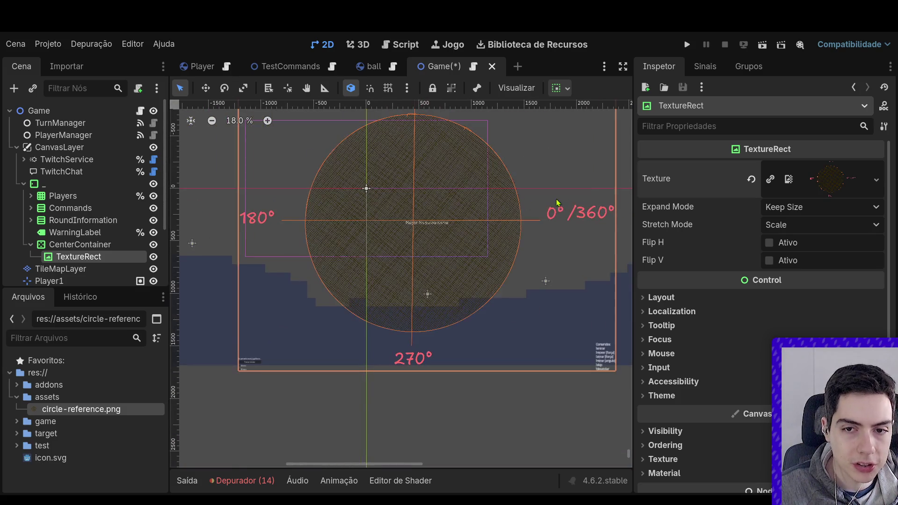
{"action": "scroll", "coordinate": [521, 245], "scroll_direction": "up", "scroll_amount": 2}
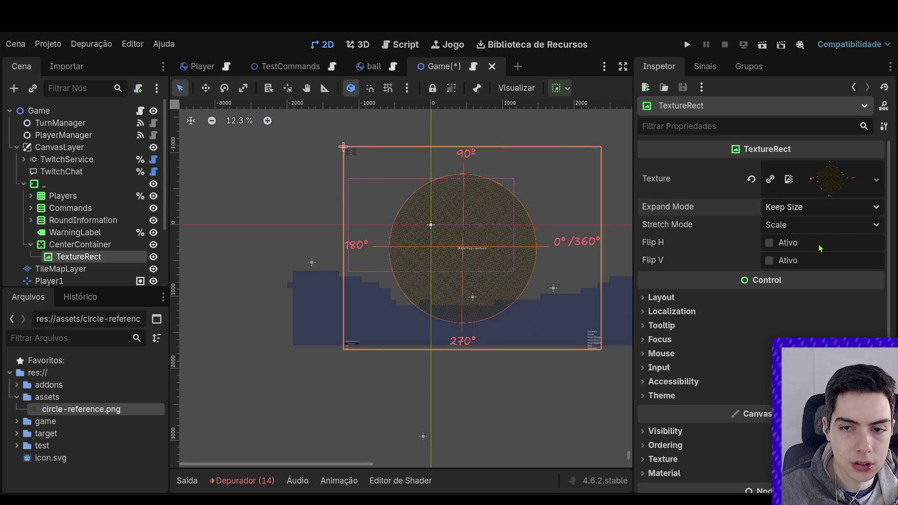
{"action": "left_click", "coordinate": [822, 207]}
{"action": "left_click", "coordinate": [796, 259]}
{"action": "scroll", "coordinate": [480, 250], "scroll_direction": "up", "scroll_amount": 6}
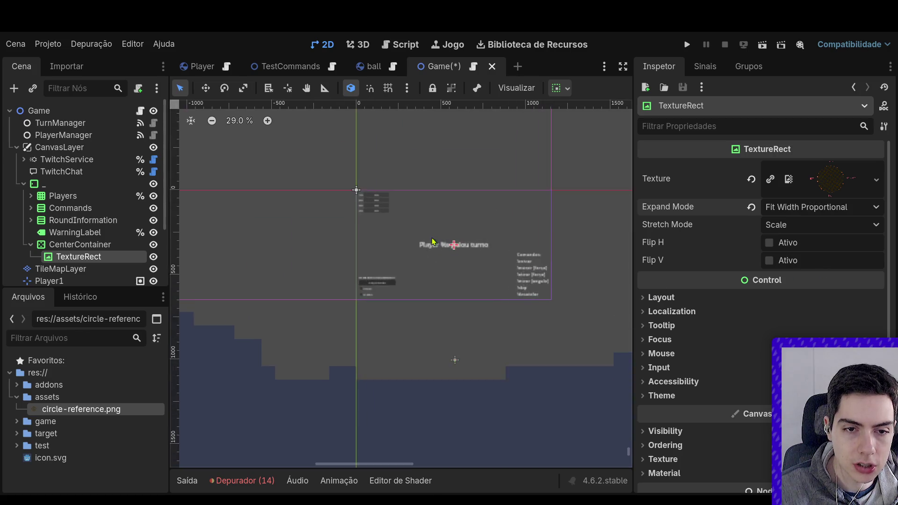
{"action": "left_click", "coordinate": [757, 297]}
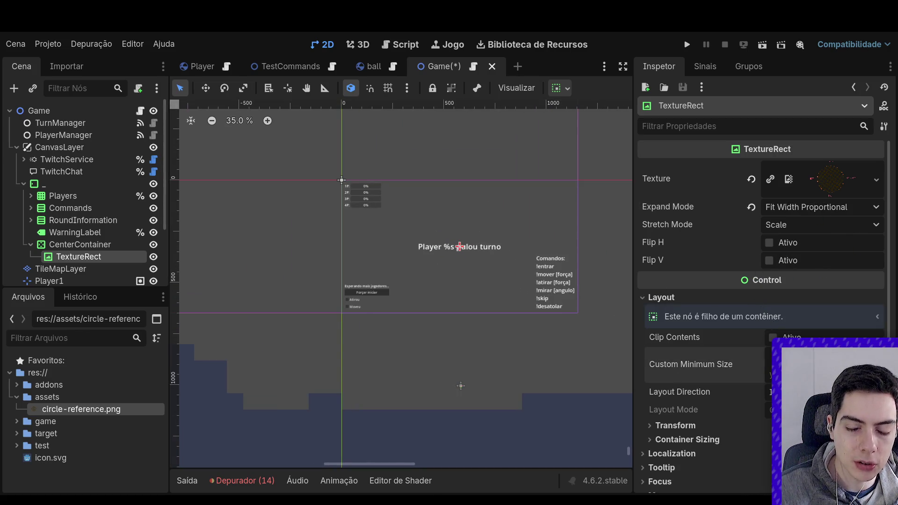
{"action": "left_click_drag", "start_coordinate": [795, 356], "coordinate": [823, 356]}
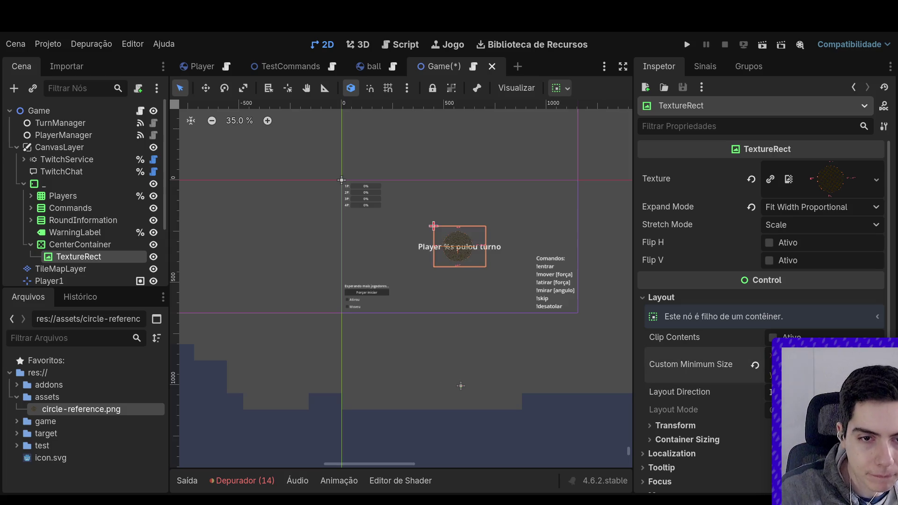
Select the centring CenterContainer and save the Game scene.
{"action": "left_click", "coordinate": [560, 295]}
{"action": "scroll", "coordinate": [471, 243], "scroll_direction": "up", "scroll_amount": 15}
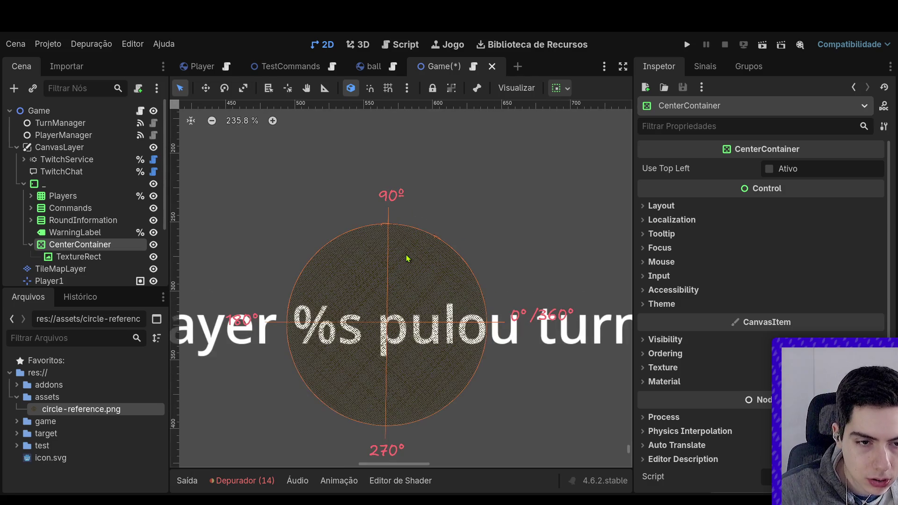
{"action": "key", "text": "ctrl+s"}
{"action": "scroll", "coordinate": [389, 276], "scroll_direction": "down", "scroll_amount": 5}
{"action": "scroll", "coordinate": [358, 291], "scroll_direction": "up", "scroll_amount": 5}
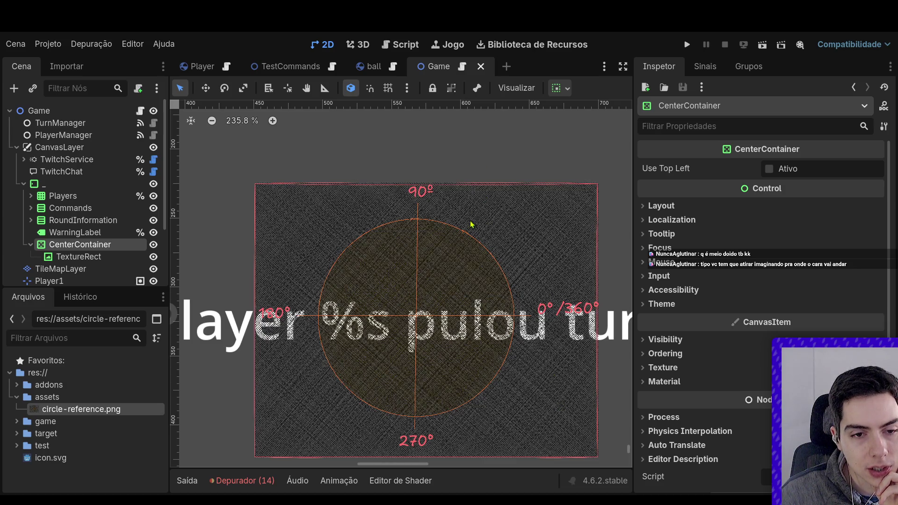
Select the circle texture and its container to check the reimported dark-background image.
{"action": "left_click_drag", "start_coordinate": [470, 225], "coordinate": [484, 232]}
{"action": "left_click", "coordinate": [487, 165]}
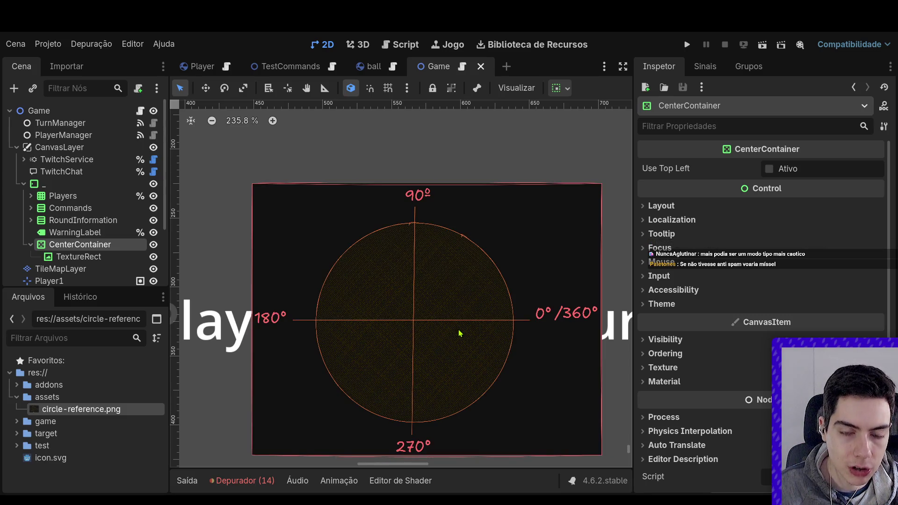
{"action": "scroll", "coordinate": [460, 334], "scroll_direction": "down", "scroll_amount": 5}
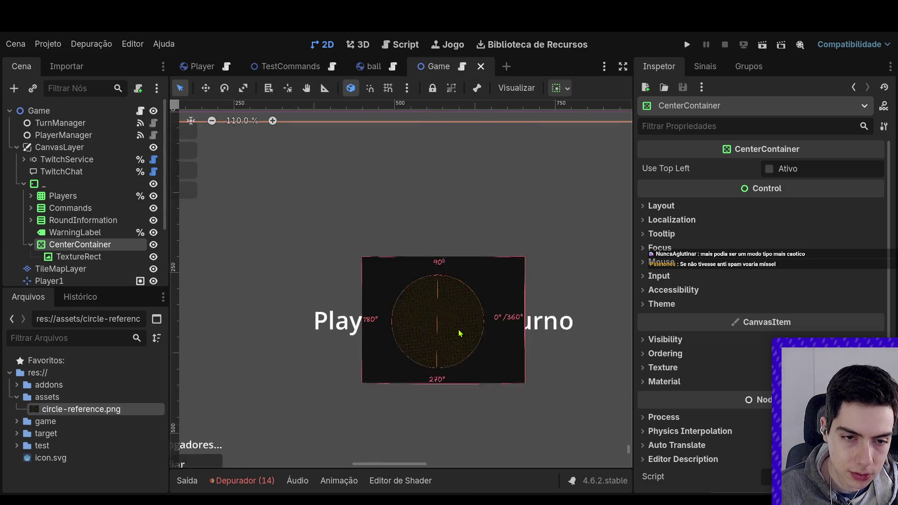
{"action": "scroll", "coordinate": [464, 337], "scroll_direction": "up", "scroll_amount": 5}
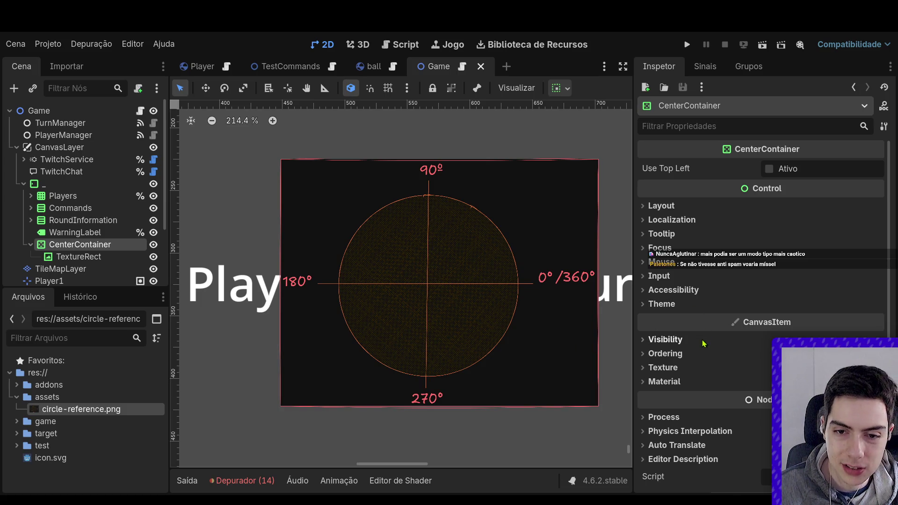
Lower the CircleReference container's Modulate alpha, rename the image node _, and save the scene.
{"action": "left_click", "coordinate": [664, 340]}
{"action": "mouse_move", "coordinate": [831, 308]}
{"action": "left_mouse_down"}
{"action": "mouse_move", "coordinate": [779, 321]}
{"action": "mouse_move", "coordinate": [802, 315]}
{"action": "mouse_move", "coordinate": [792, 315]}
{"action": "left_mouse_up"}
{"action": "type", "text": "CircleReference"}
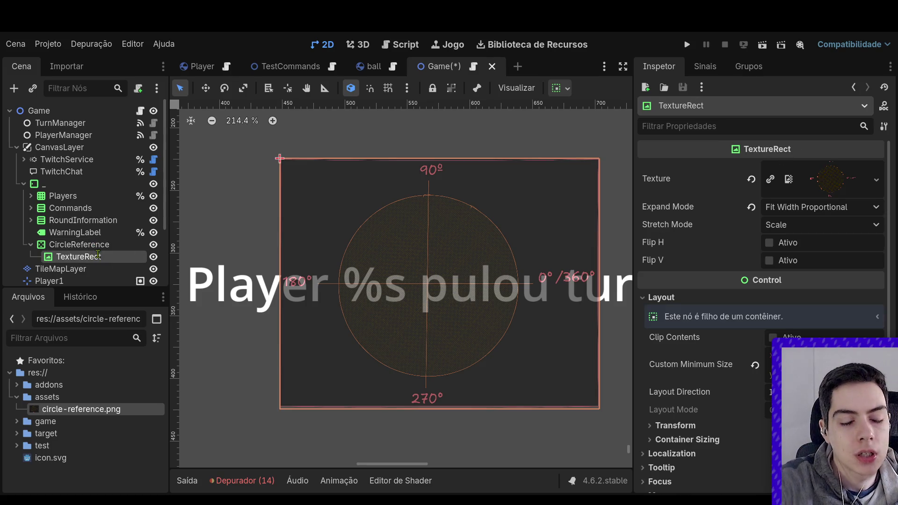
{"action": "type", "text": "_"}
{"action": "key", "text": "Return"}
{"action": "key", "text": "ctrl+s"}
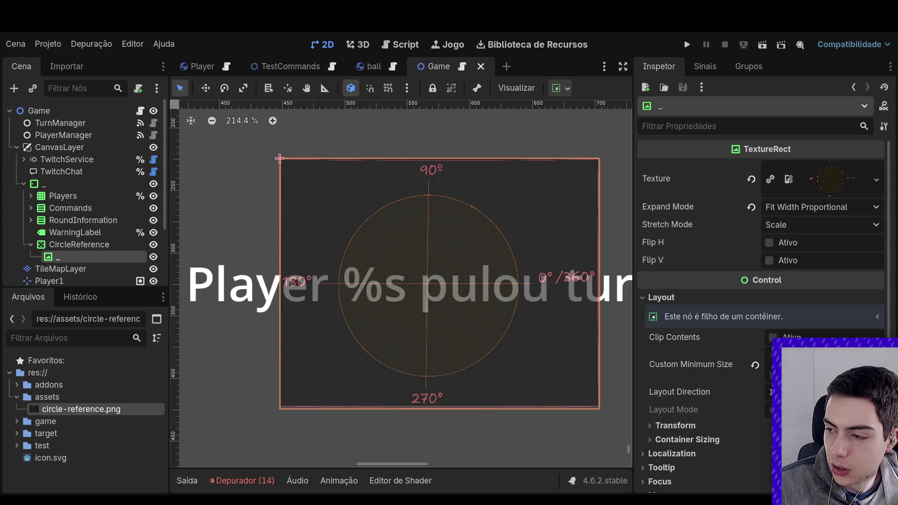
{"action": "left_click", "coordinate": [394, 154]}
{"action": "key", "text": "ctrl+s"}
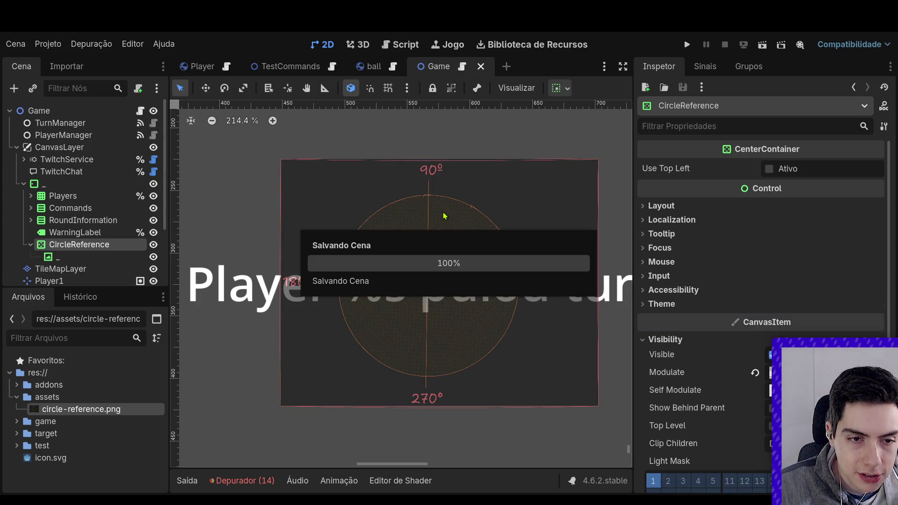
Collapse CircleReference, _, OutOfBounds and the assets folder, then expand the game folder.
{"action": "scroll", "coordinate": [442, 223], "scroll_direction": "down", "scroll_amount": 4}
{"action": "scroll", "coordinate": [442, 224], "scroll_direction": "down", "scroll_amount": 4}
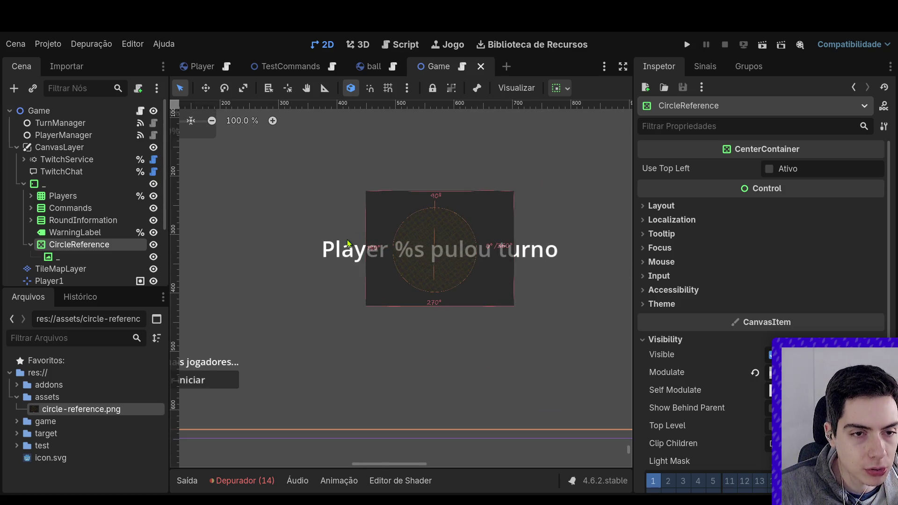
{"action": "left_click", "coordinate": [30, 244]}
{"action": "left_click", "coordinate": [24, 183]}
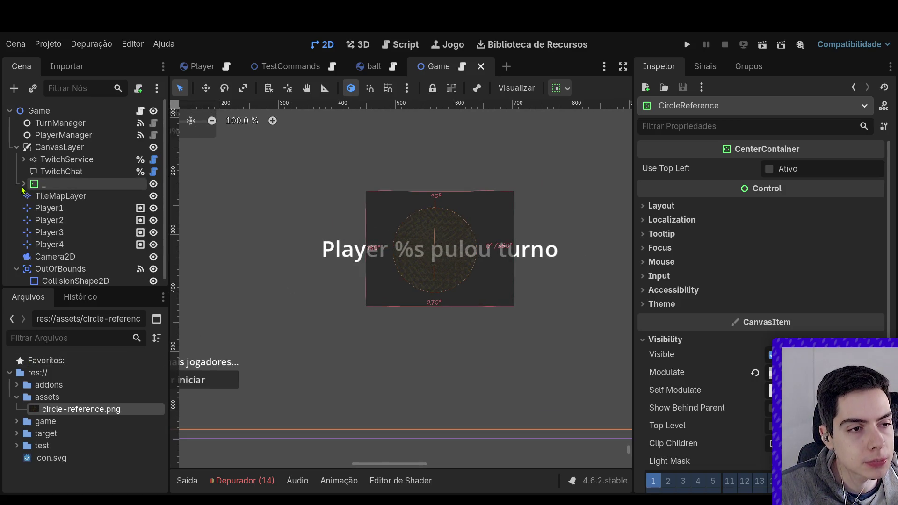
{"action": "left_click", "coordinate": [16, 269]}
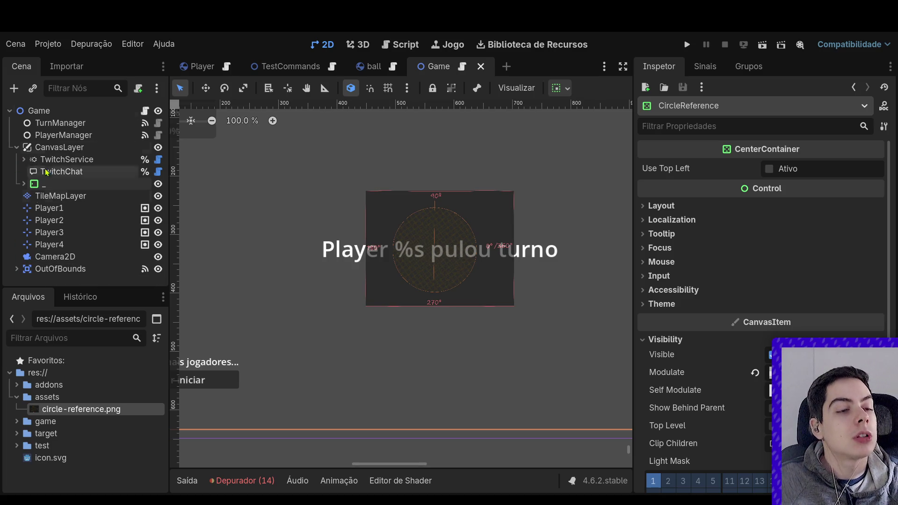
{"action": "left_click", "coordinate": [17, 397]}
{"action": "left_click", "coordinate": [16, 409]}
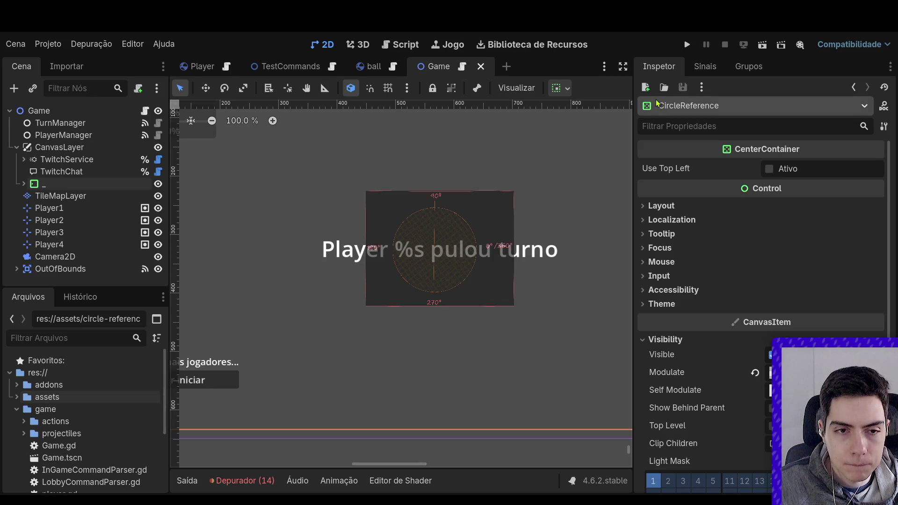
Browse the game/actions scripts and select MiraAction.gd for copying, undoing a stray node duplicate.
{"action": "left_click", "coordinate": [445, 195]}
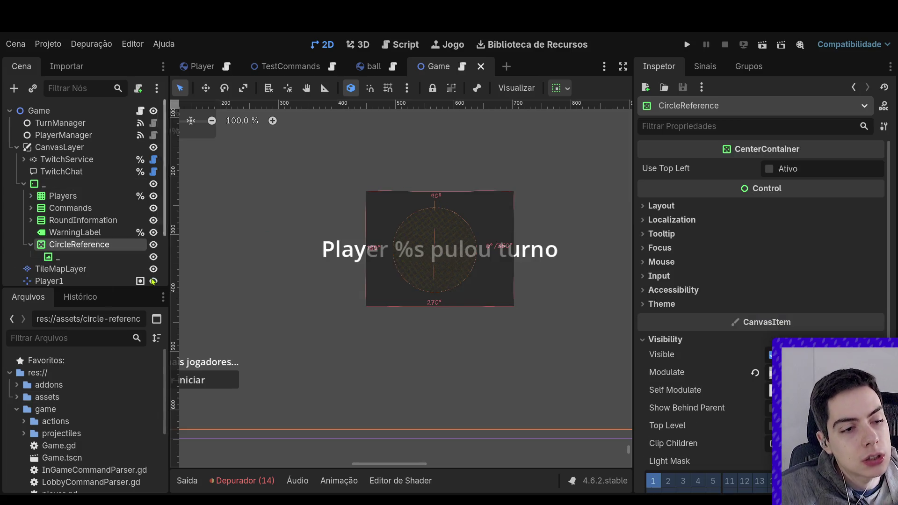
{"action": "scroll", "coordinate": [25, 390], "scroll_direction": "down", "scroll_amount": 2}
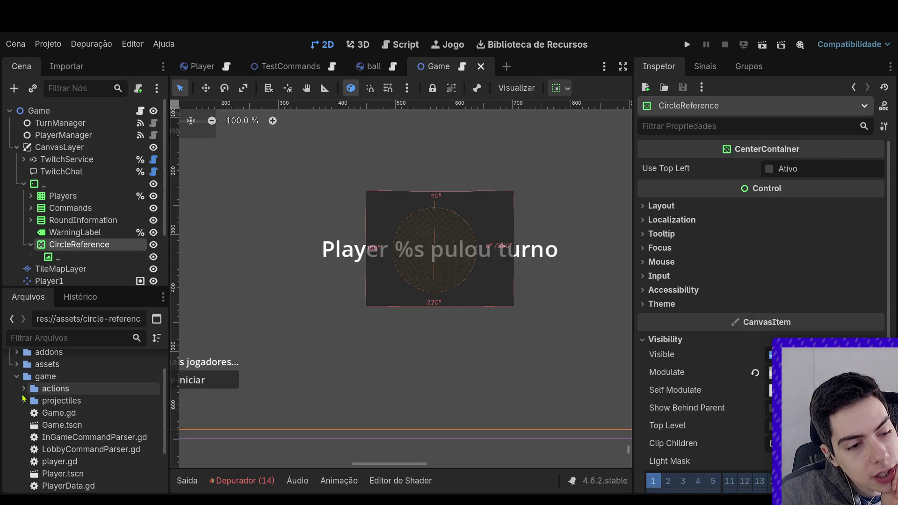
{"action": "left_click", "coordinate": [24, 389]}
{"action": "scroll", "coordinate": [27, 403], "scroll_direction": "down", "scroll_amount": 1}
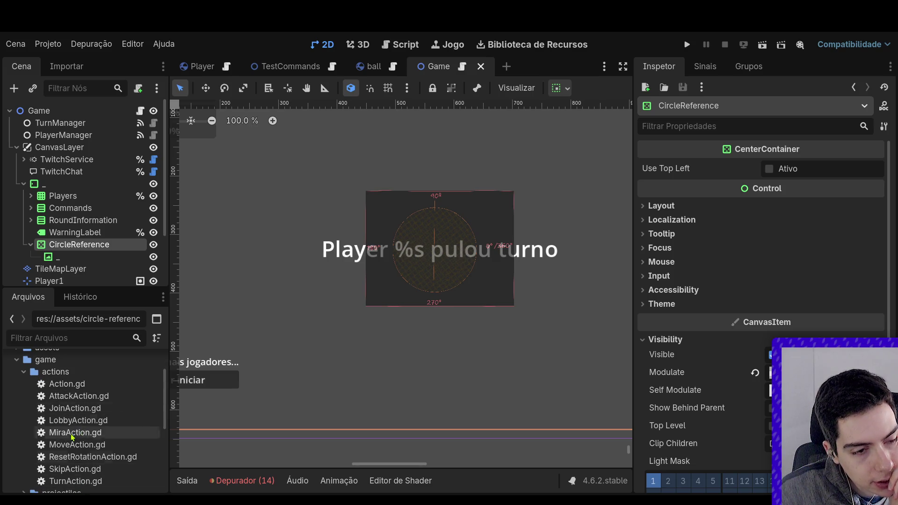
{"action": "left_click", "coordinate": [54, 373]}
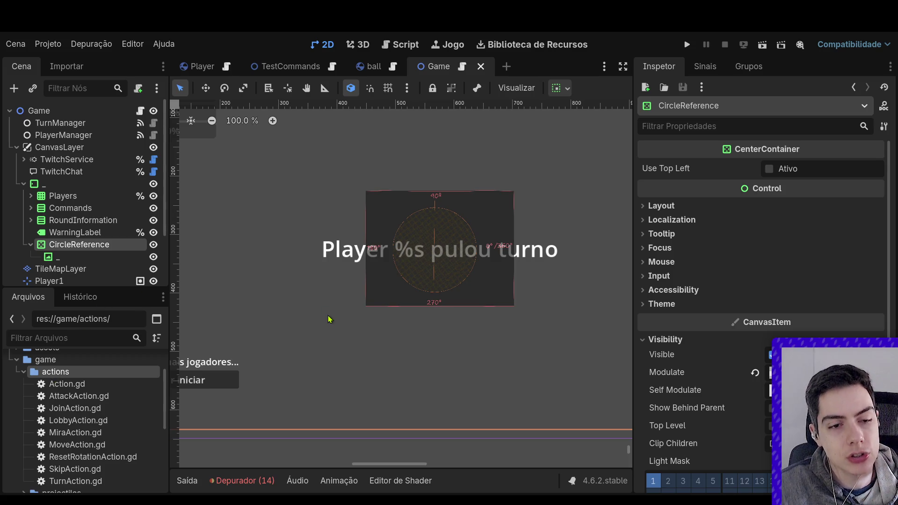
{"action": "left_click", "coordinate": [49, 394]}
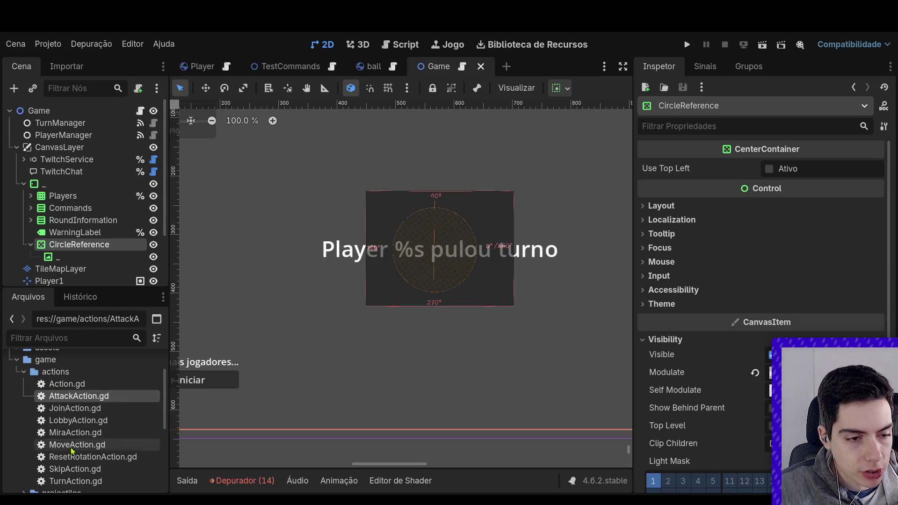
{"action": "left_click", "coordinate": [77, 482]}
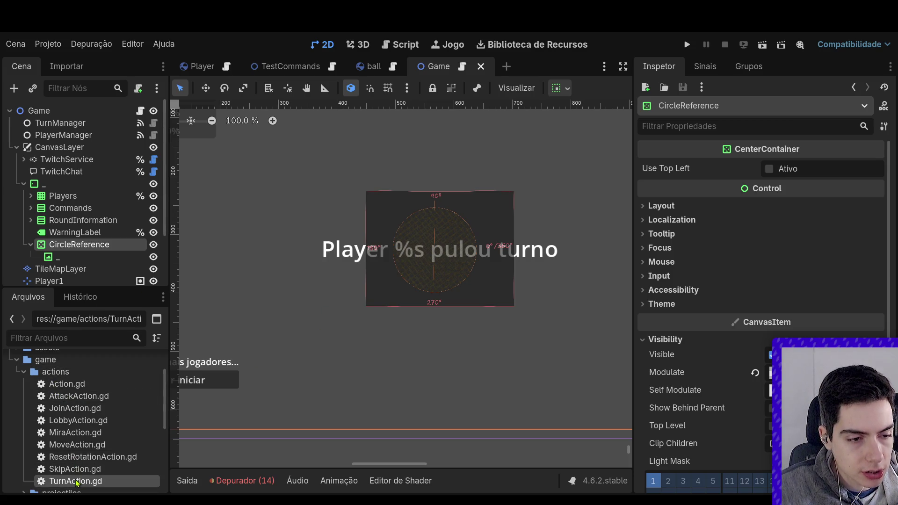
{"action": "left_click", "coordinate": [71, 434]}
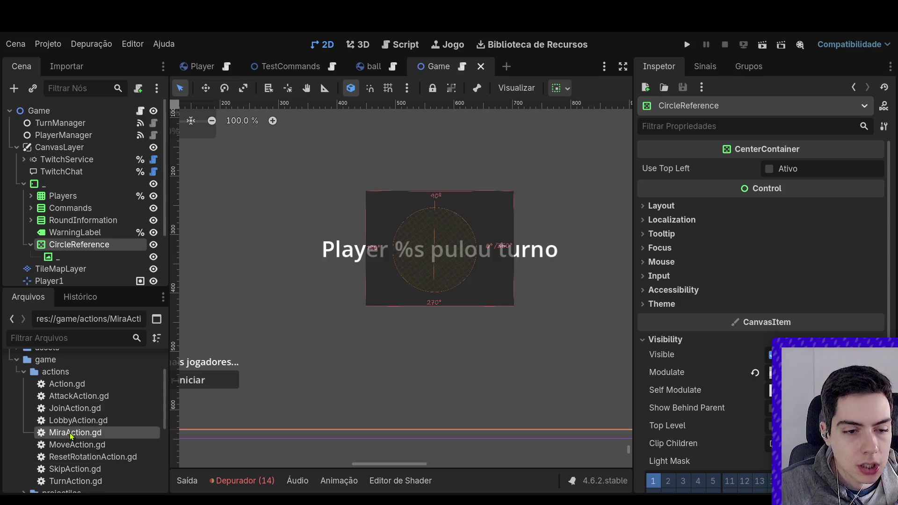
{"action": "key", "text": "ctrl+v"}
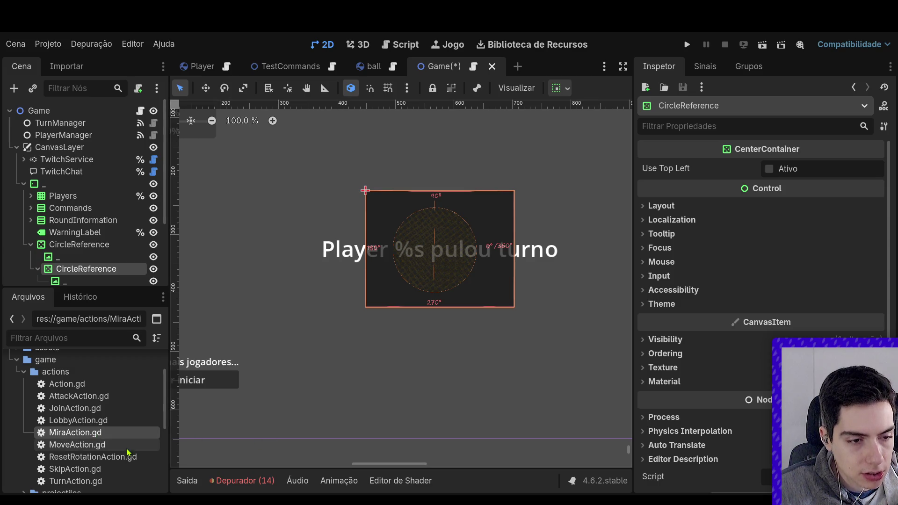
{"action": "key", "text": "ctrl+z"}
{"action": "left_click", "coordinate": [115, 444]}
{"action": "left_click", "coordinate": [94, 435]}
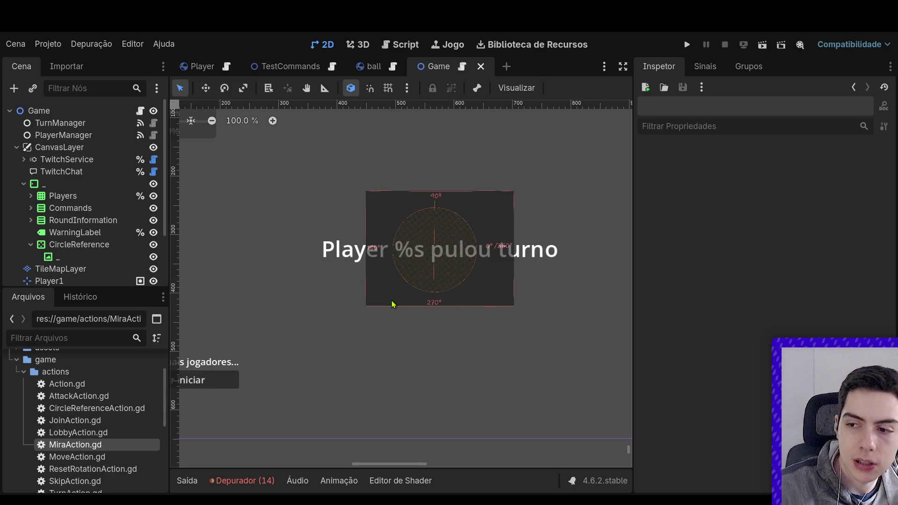
{"action": "left_click", "coordinate": [115, 412]}
{"action": "double_click", "coordinate": [115, 413]}
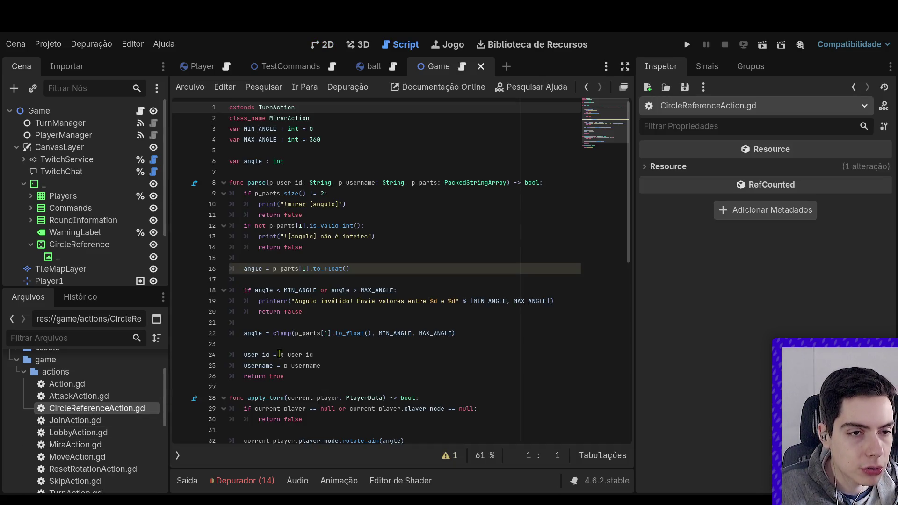
{"action": "left_click_drag", "start_coordinate": [316, 120], "coordinate": [263, 120]}
{"action": "type", "text": "CircleReferenceAction"}
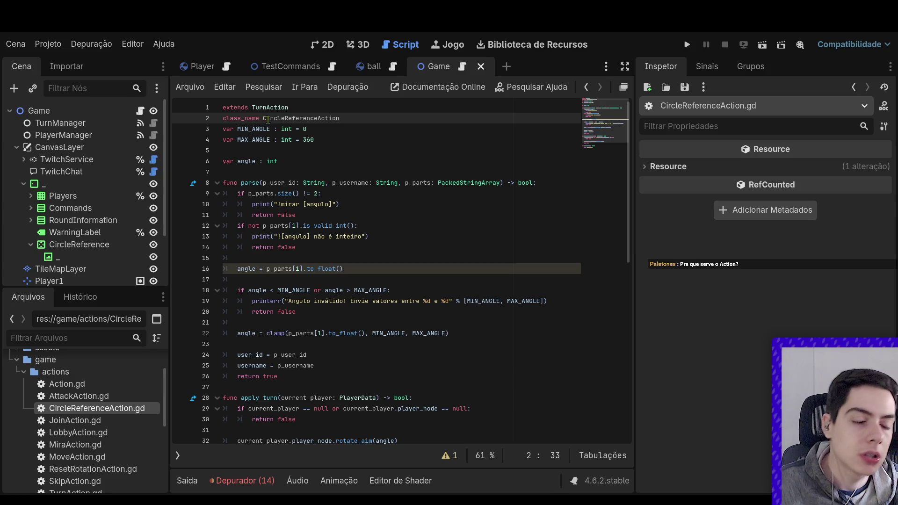
{"action": "left_click", "coordinate": [334, 165]}
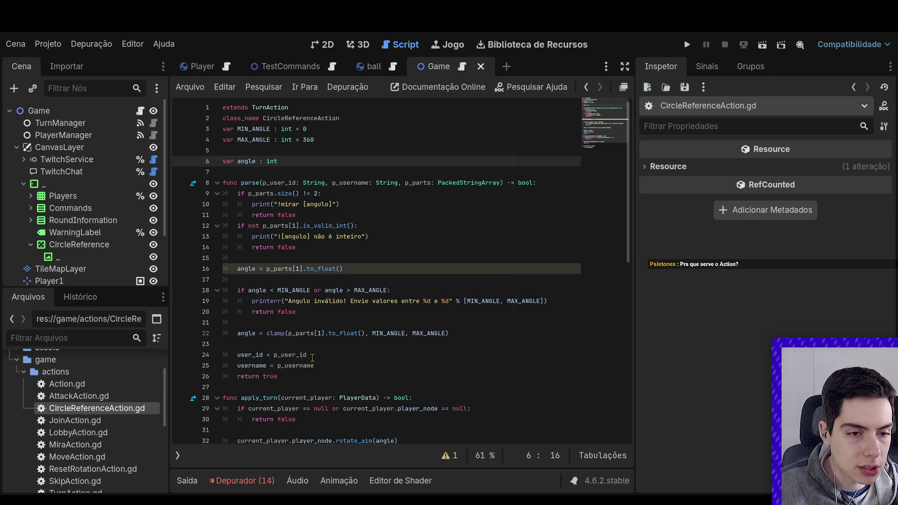
{"action": "mouse_move", "coordinate": [494, 336]}
{"action": "left_mouse_down"}
{"action": "mouse_move", "coordinate": [194, 192]}
{"action": "mouse_move", "coordinate": [175, 200]}
{"action": "left_mouse_up"}
{"action": "key", "text": "BackSpace"}
{"action": "key", "text": "BackSpace"}
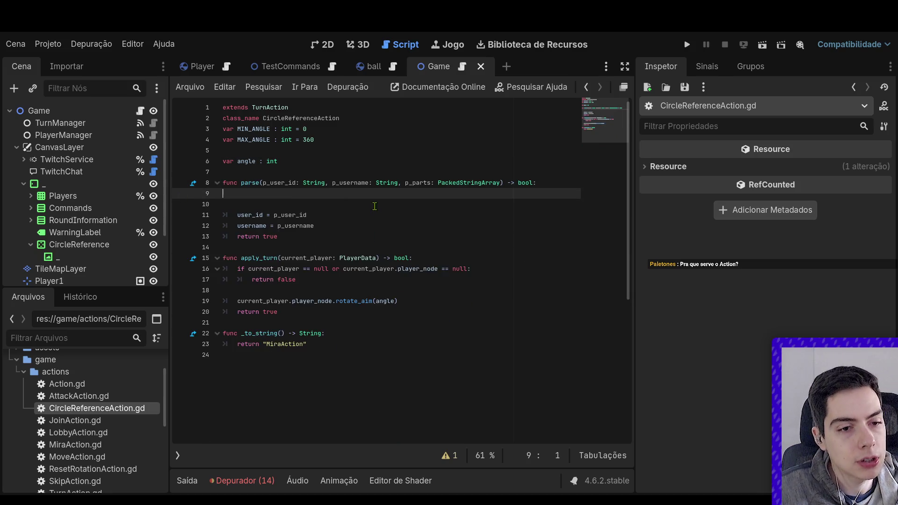
{"action": "left_click_drag", "start_coordinate": [280, 161], "coordinate": [209, 133]}
{"action": "key", "text": "BackSpace"}
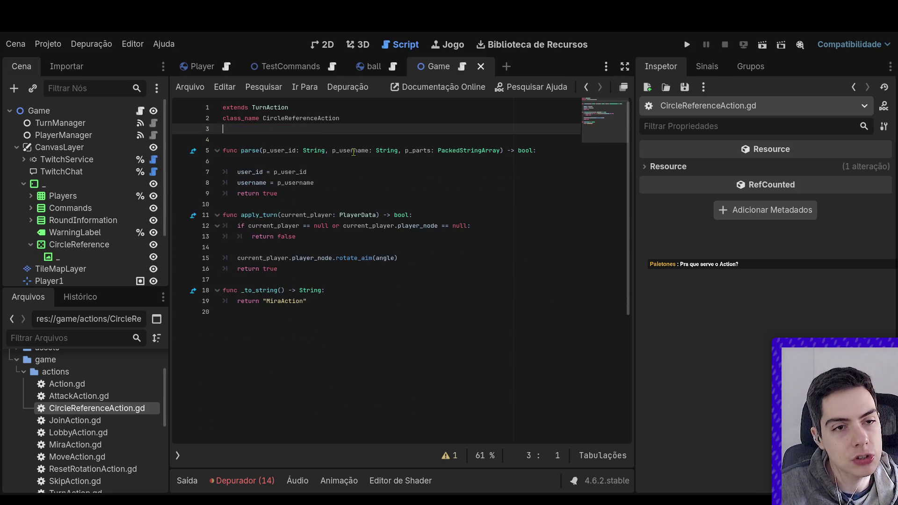
{"action": "key", "text": "BackSpace"}
{"action": "left_click", "coordinate": [360, 160]}
{"action": "left_click", "coordinate": [348, 154]}
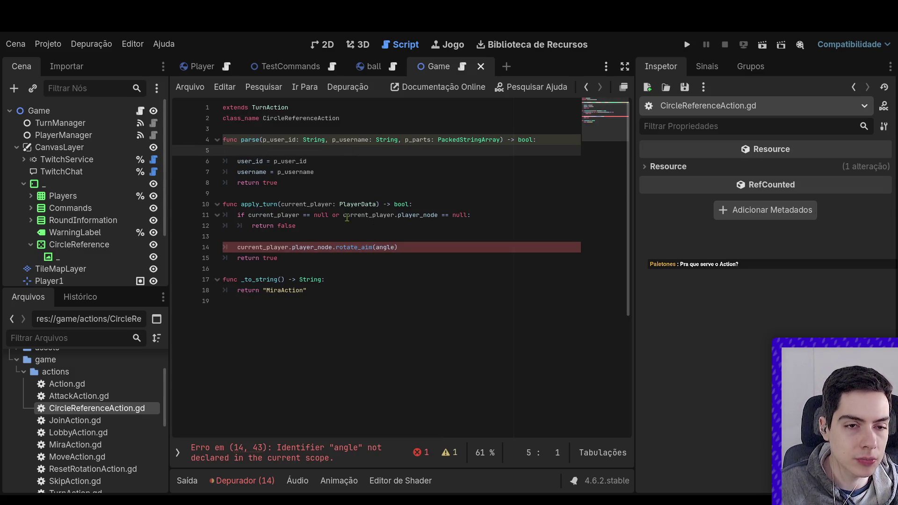
{"action": "left_click_drag", "start_coordinate": [398, 248], "coordinate": [239, 250]}
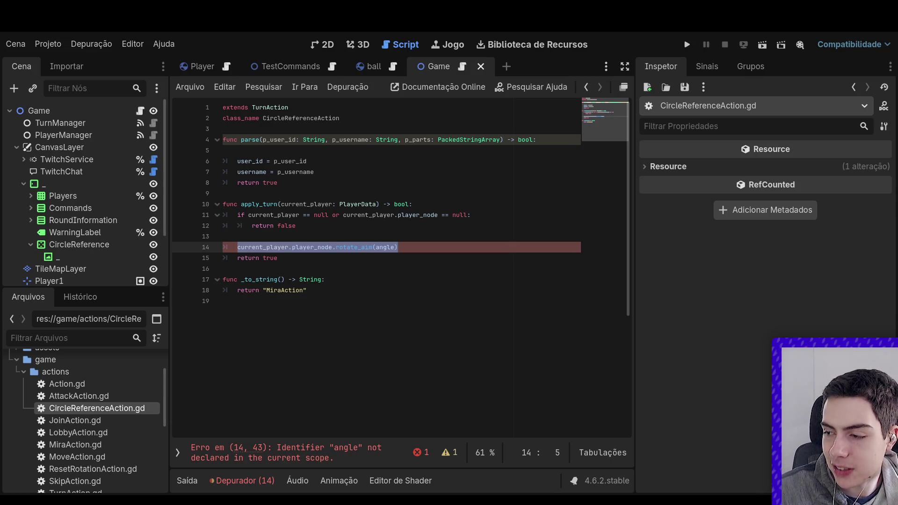
Read through Action.gd, then the parse function in LobbyCommandParser.gd.
{"action": "double_click", "coordinate": [101, 385]}
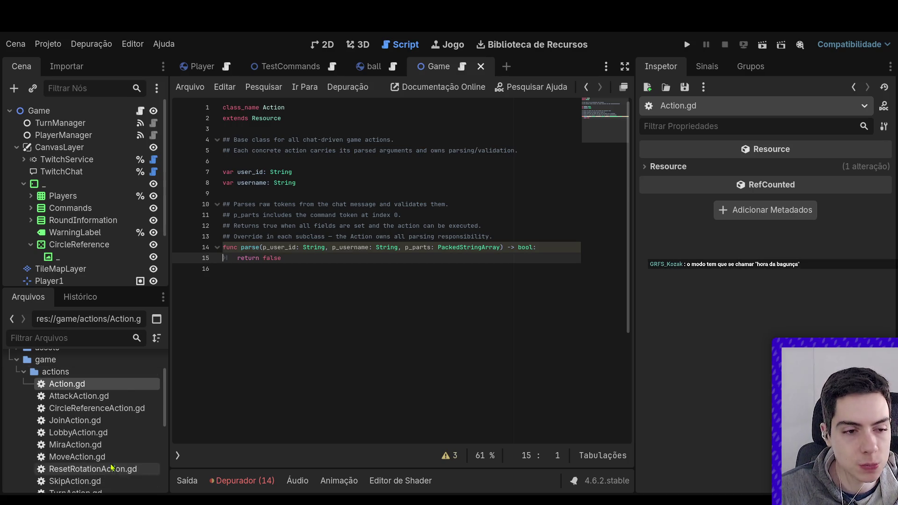
{"action": "scroll", "coordinate": [103, 447], "scroll_direction": "down", "scroll_amount": 1}
{"action": "scroll", "coordinate": [105, 450], "scroll_direction": "down", "scroll_amount": 5}
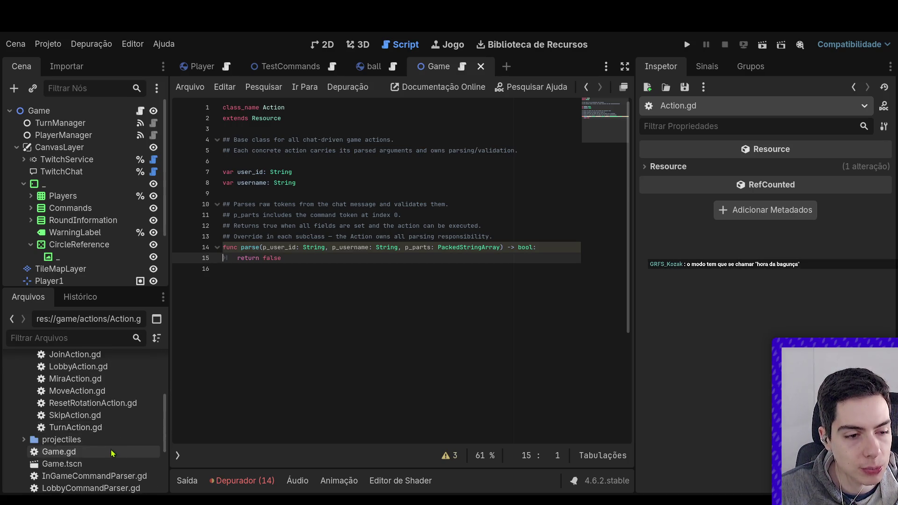
{"action": "scroll", "coordinate": [112, 461], "scroll_direction": "down", "scroll_amount": 1}
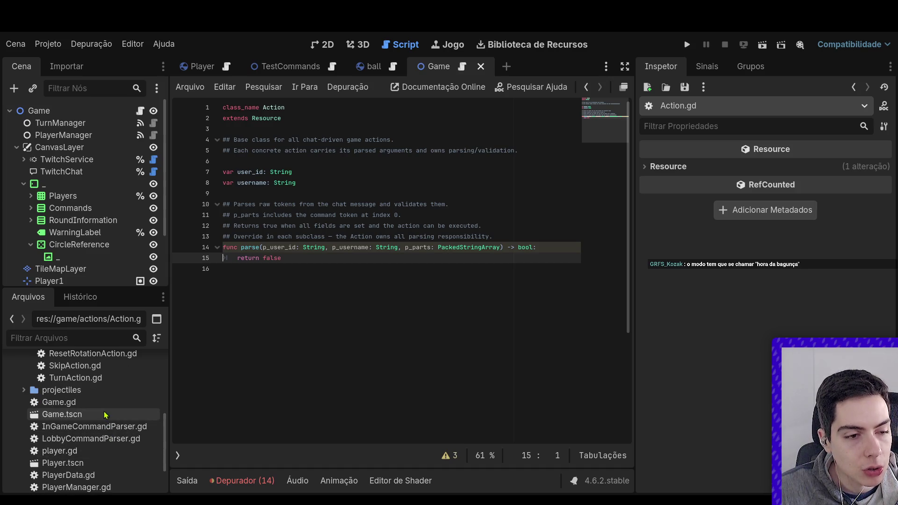
{"action": "scroll", "coordinate": [123, 452], "scroll_direction": "down", "scroll_amount": 1}
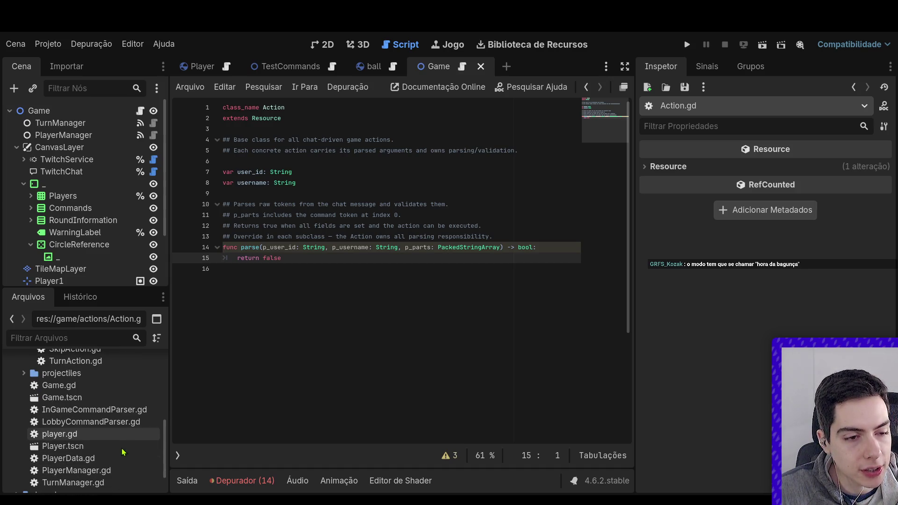
{"action": "double_click", "coordinate": [121, 423]}
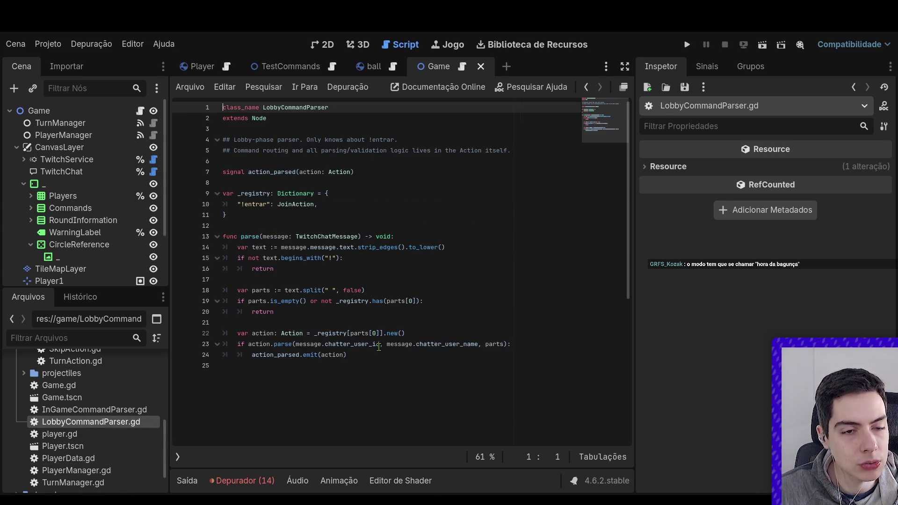
{"action": "left_click", "coordinate": [305, 236]}
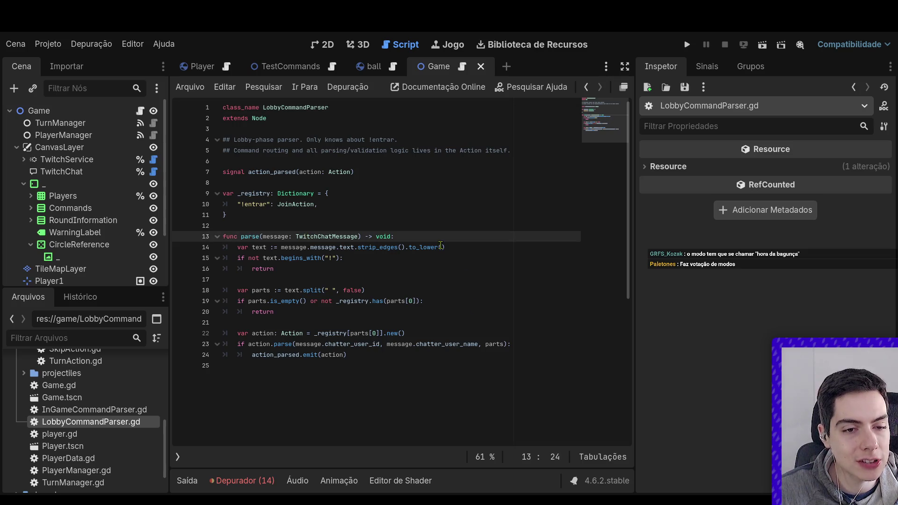
{"action": "scroll", "coordinate": [60, 409], "scroll_direction": "up", "scroll_amount": 2}
{"action": "scroll", "coordinate": [60, 409], "scroll_direction": "up", "scroll_amount": 10}
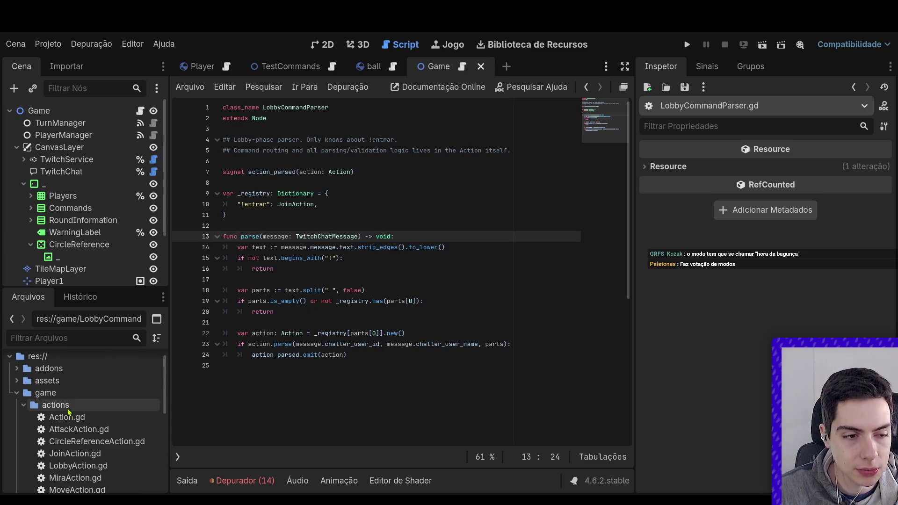
Return to Action.gd, move to its end and save all project changes.
{"action": "double_click", "coordinate": [77, 421]}
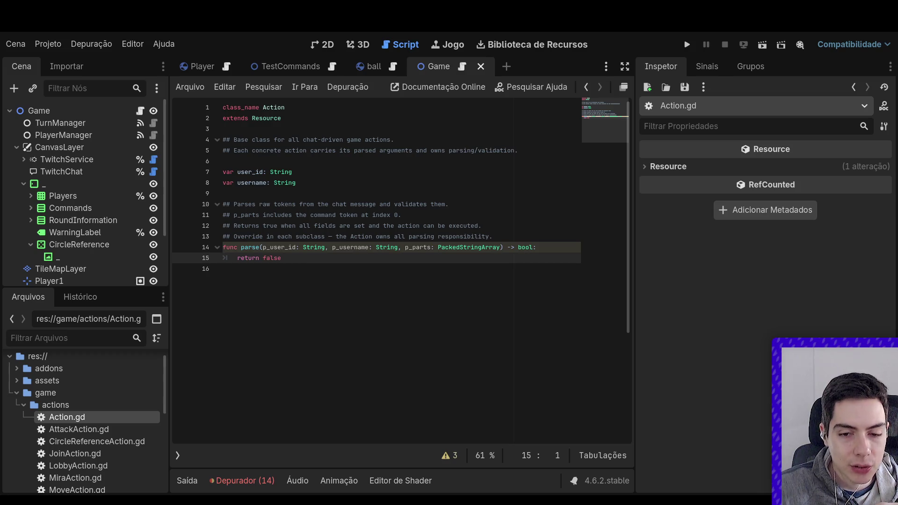
{"action": "key", "text": "Down"}
{"action": "key", "text": "ctrl+s"}
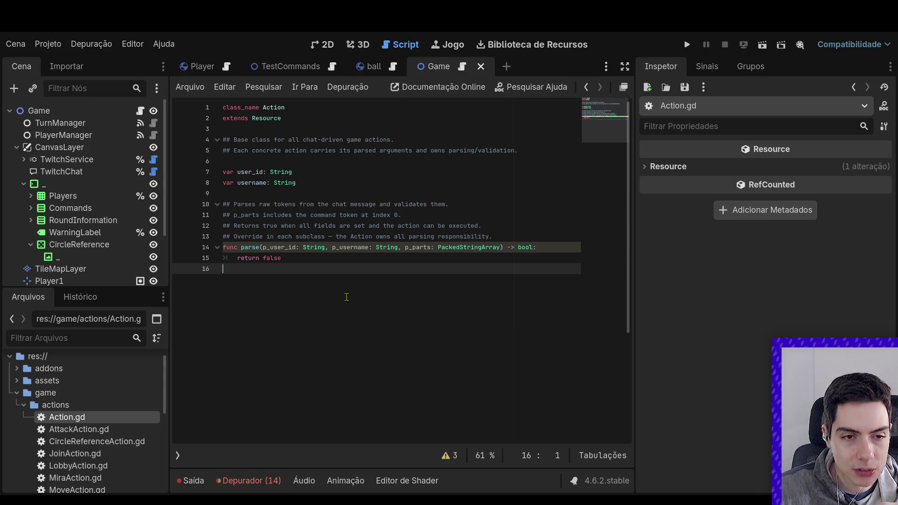
{"action": "left_click", "coordinate": [126, 452]}
Reopen CircleReferenceAction.gd and collapse the actions and game folders in the FileSystem dock.
{"action": "left_click", "coordinate": [125, 441]}
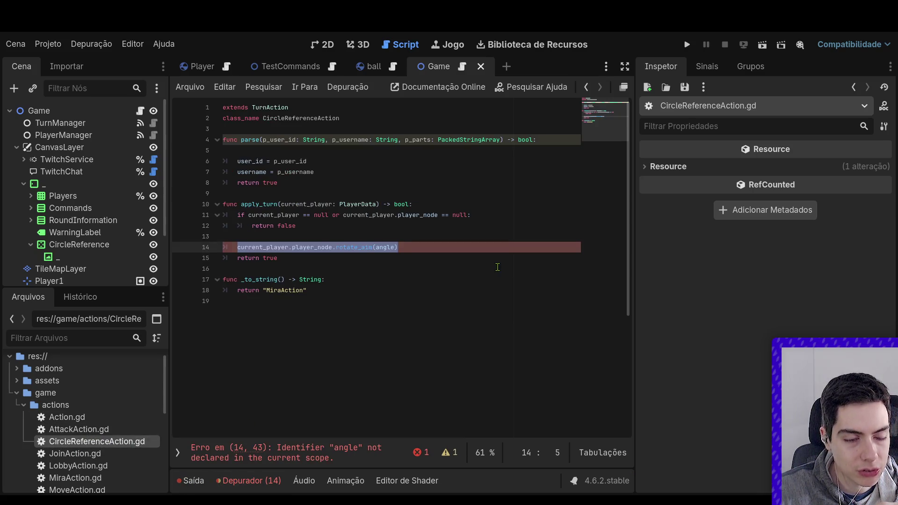
{"action": "left_click_drag", "start_coordinate": [398, 247], "coordinate": [233, 246]}
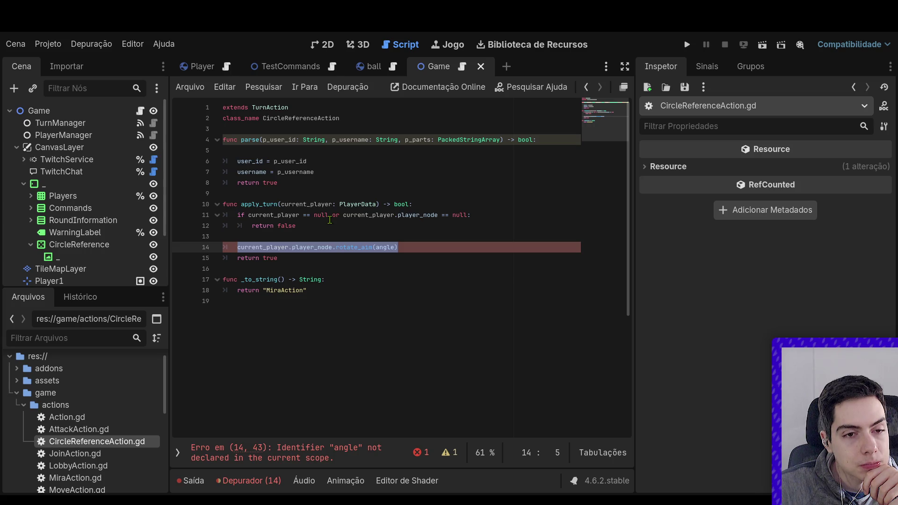
{"action": "left_click", "coordinate": [22, 406]}
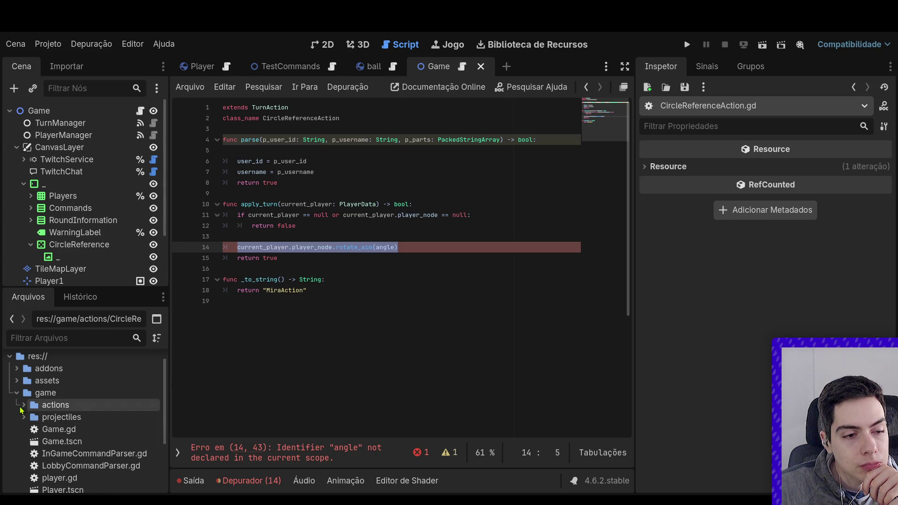
{"action": "left_click", "coordinate": [17, 394]}
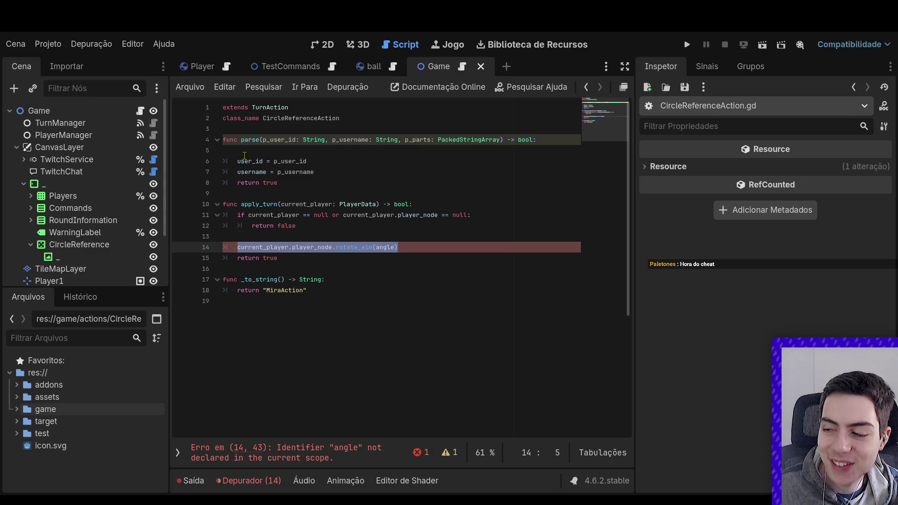
{"action": "mouse_move", "coordinate": [264, 67]}
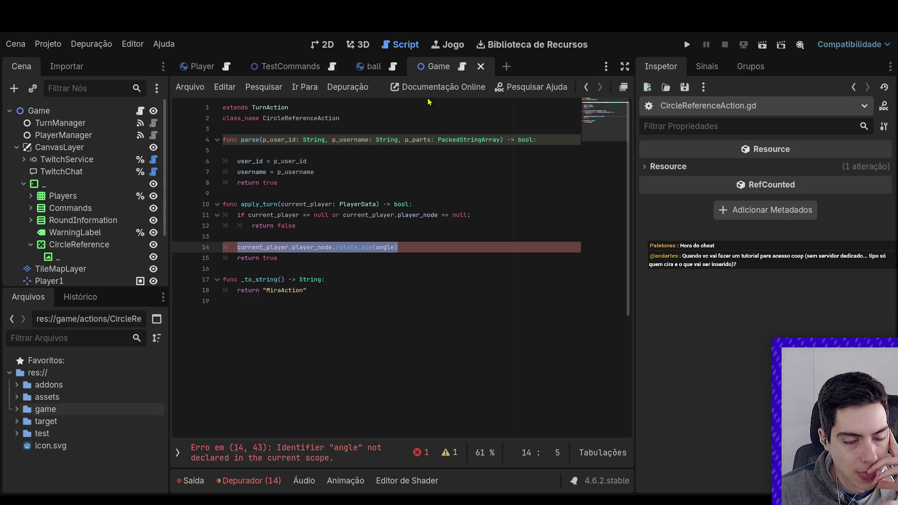
{"action": "scroll", "coordinate": [89, 187], "scroll_direction": "down", "scroll_amount": 2}
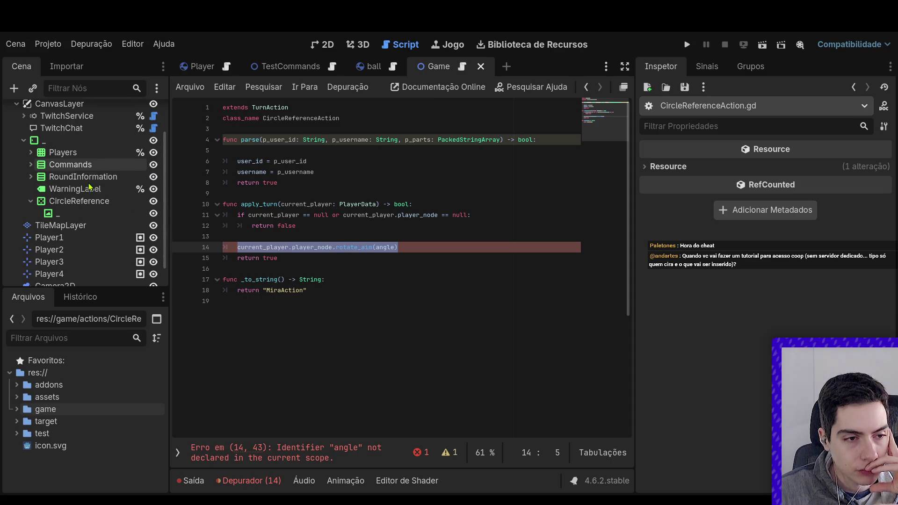
Jump from player_node to its definition in PlayerData.gd.
{"action": "left_click", "coordinate": [65, 238]}
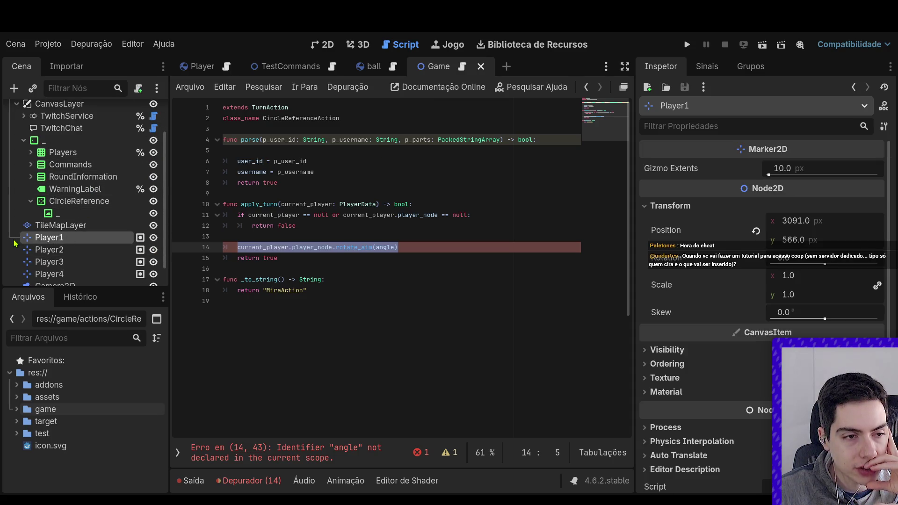
{"action": "scroll", "coordinate": [56, 224], "scroll_direction": "up", "scroll_amount": 2}
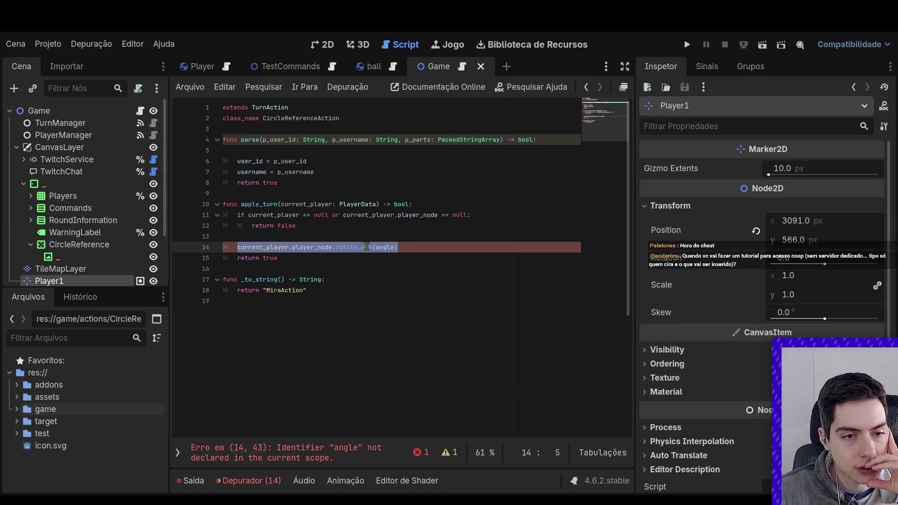
{"action": "left_click", "coordinate": [309, 247], "text": "ctrl"}
{"action": "scroll", "coordinate": [292, 228], "scroll_direction": "up", "scroll_amount": 1}
Add 'signal request_circle_reference()' below extends RefCounted in PlayerData.gd.
{"action": "left_click", "coordinate": [288, 130]}
{"action": "key", "text": "Return"}
{"action": "key", "text": "Up"}
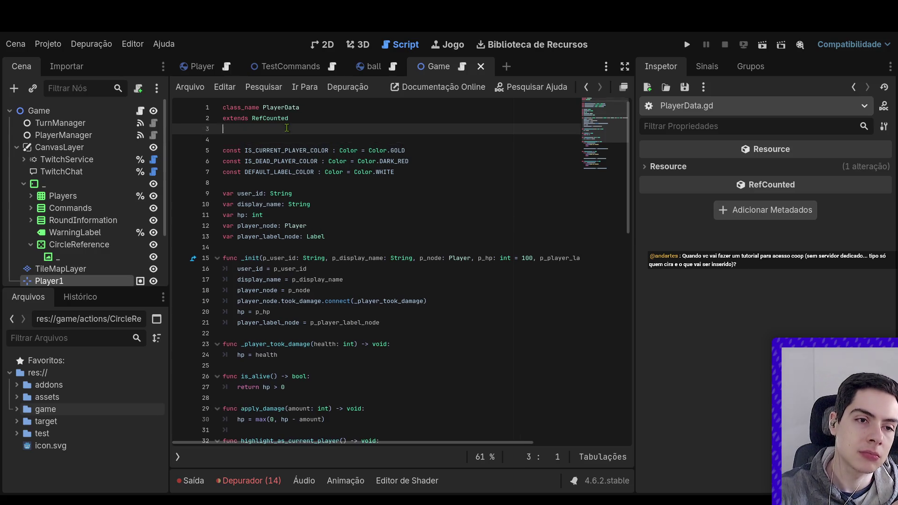
{"action": "key", "text": "Return"}
{"action": "type", "text": "signal"}
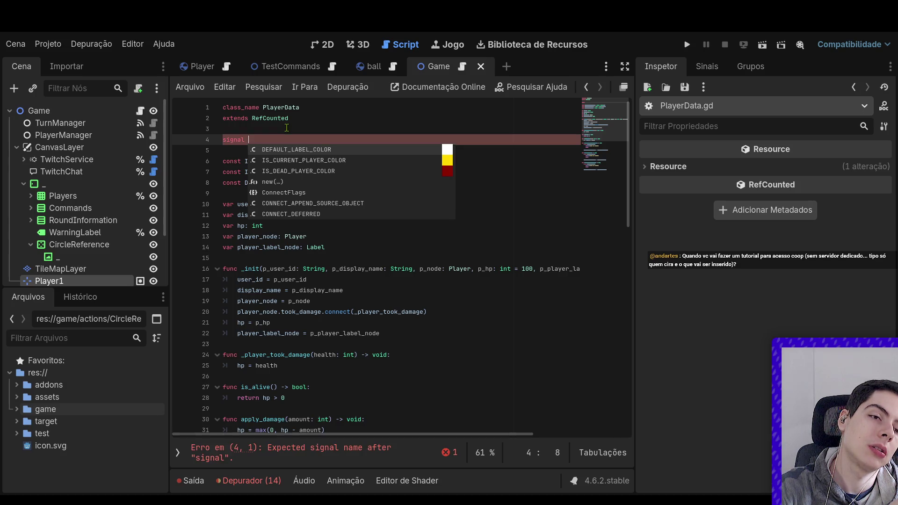
{"action": "type", "text": "req"}
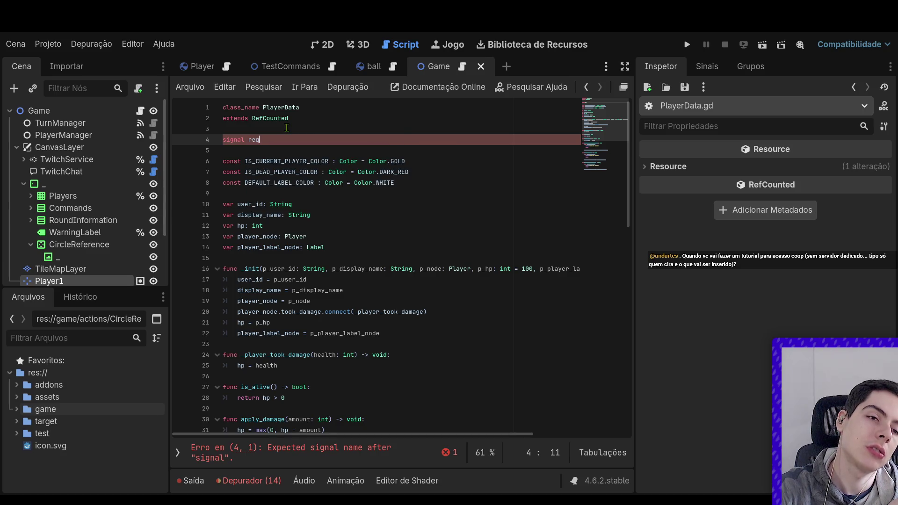
{"action": "type", "text": "uest_circle_r"}
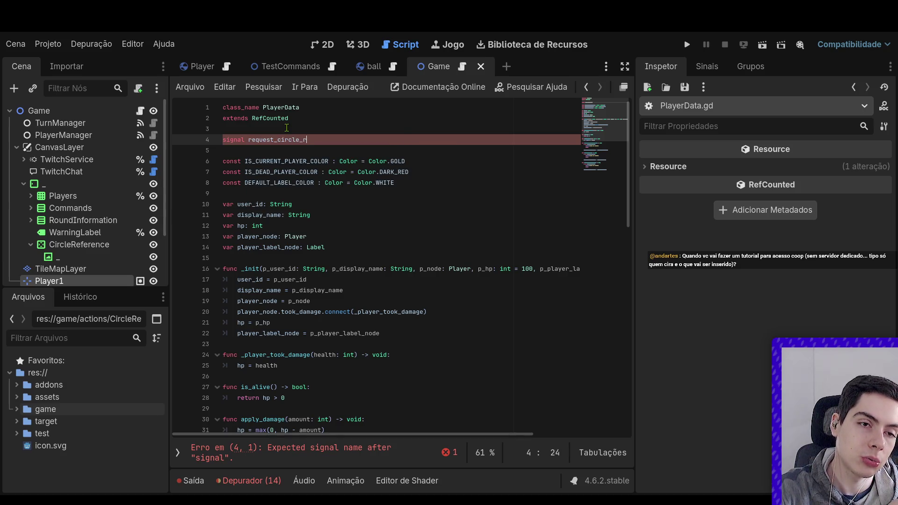
{"action": "type", "text": "eference.emit("}
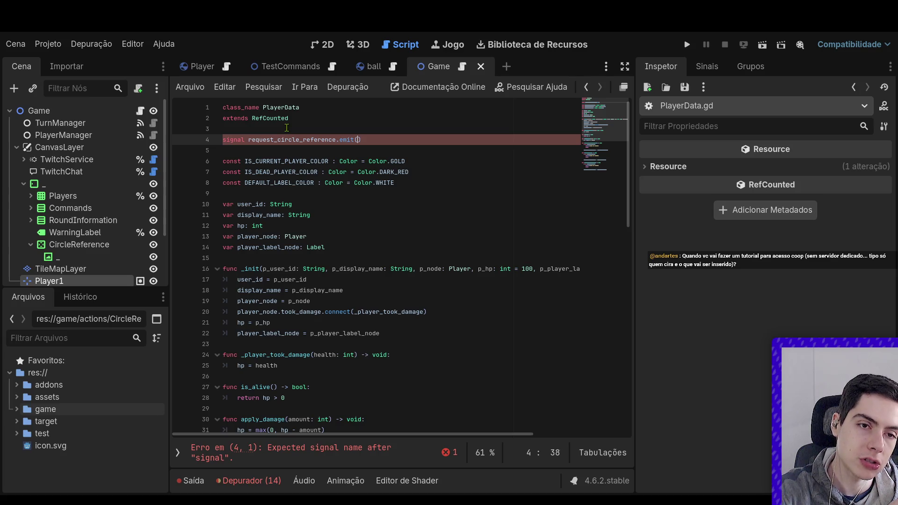
{"action": "key", "text": "BackSpace"}
{"action": "key", "text": "BackSpace"}
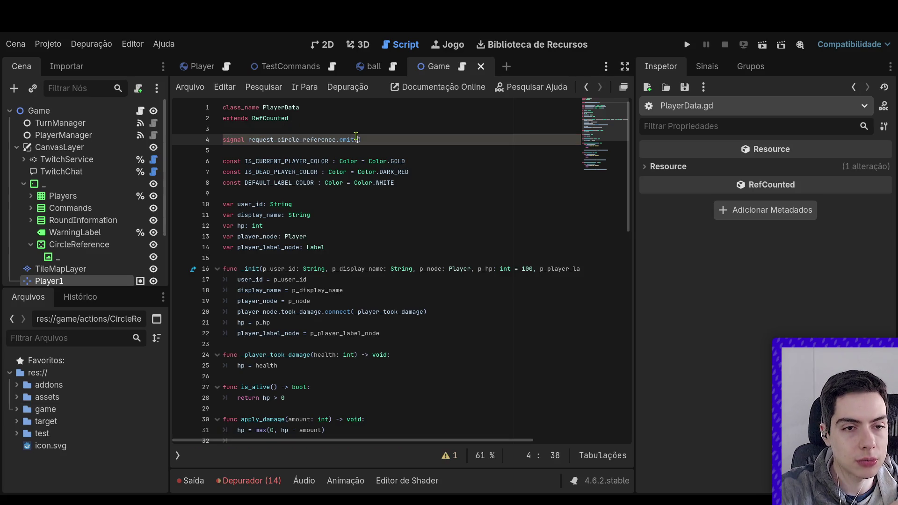
{"action": "key", "text": "BackSpace"}
{"action": "key", "text": "BackSpace"}
{"action": "key", "text": "BackSpace"}
{"action": "type", "text": "("}
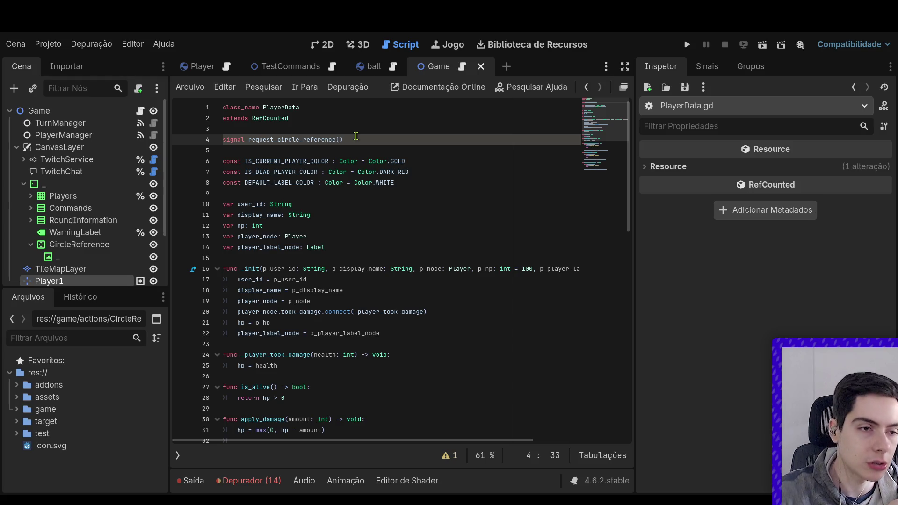
{"action": "type", "text": ")"}
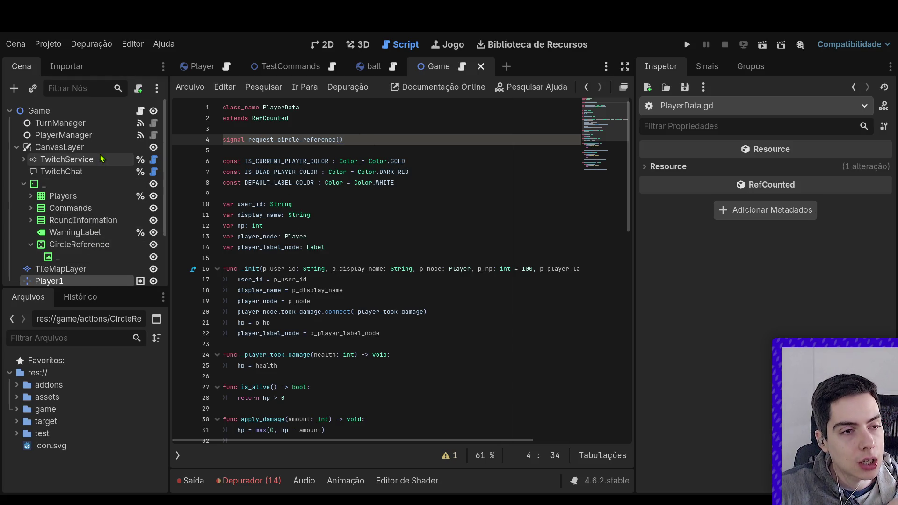
{"action": "left_click", "coordinate": [17, 410]}
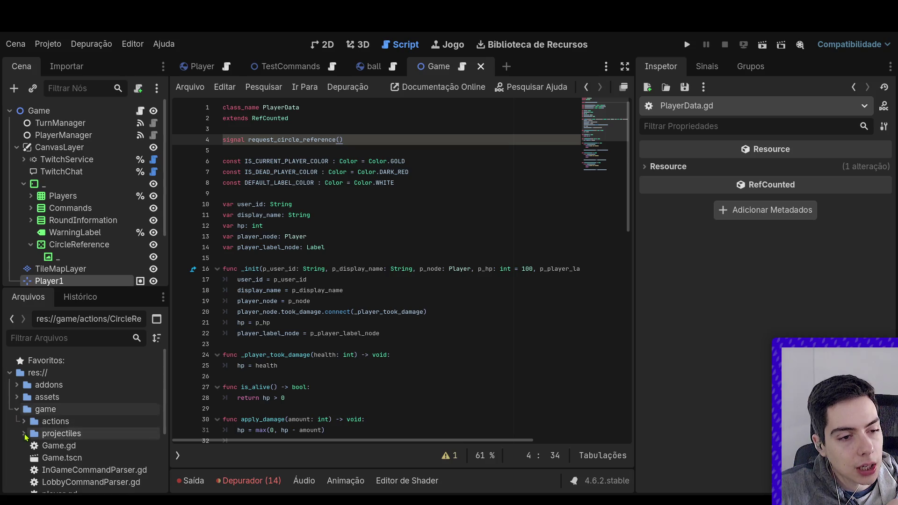
Reopen CircleReferenceAction.gd, change line 14 to player_node.requ, and jump to player_node's declaration.
{"action": "left_click", "coordinate": [24, 422]}
{"action": "double_click", "coordinate": [97, 458]}
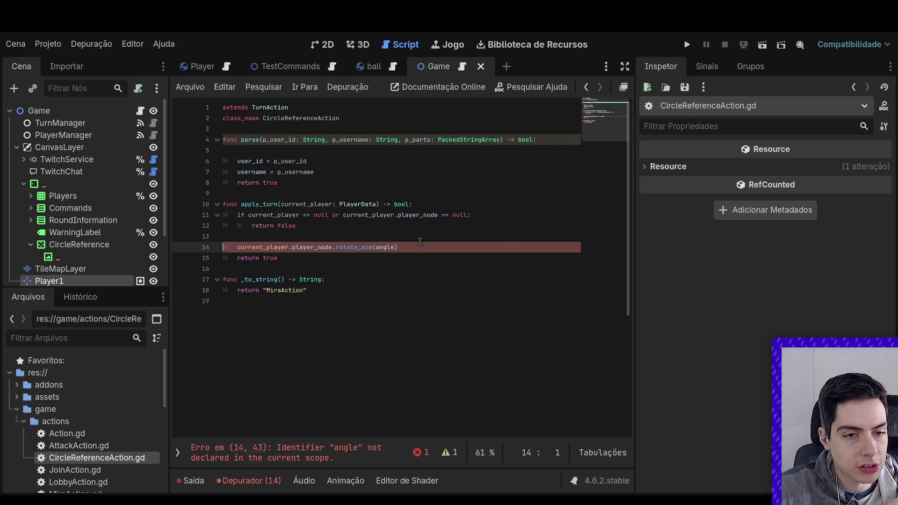
{"action": "left_click_drag", "start_coordinate": [399, 247], "coordinate": [336, 251]}
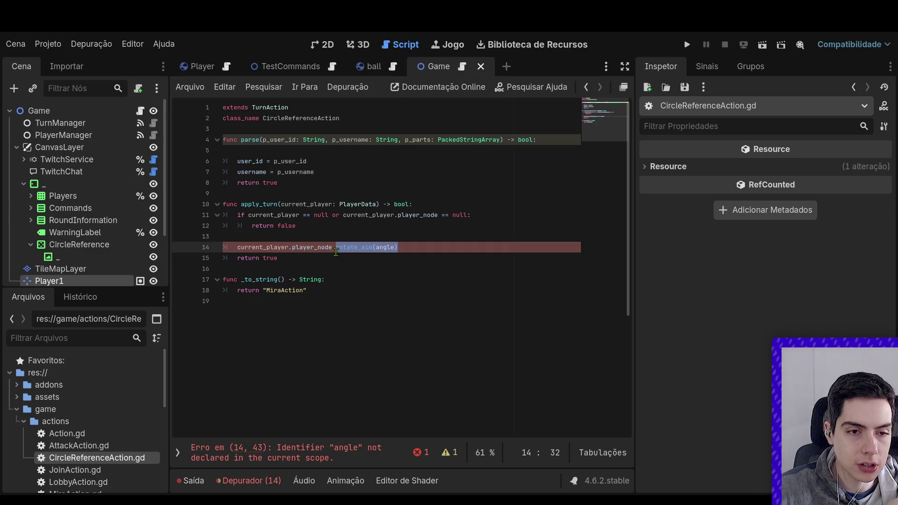
{"action": "type", "text": "re"}
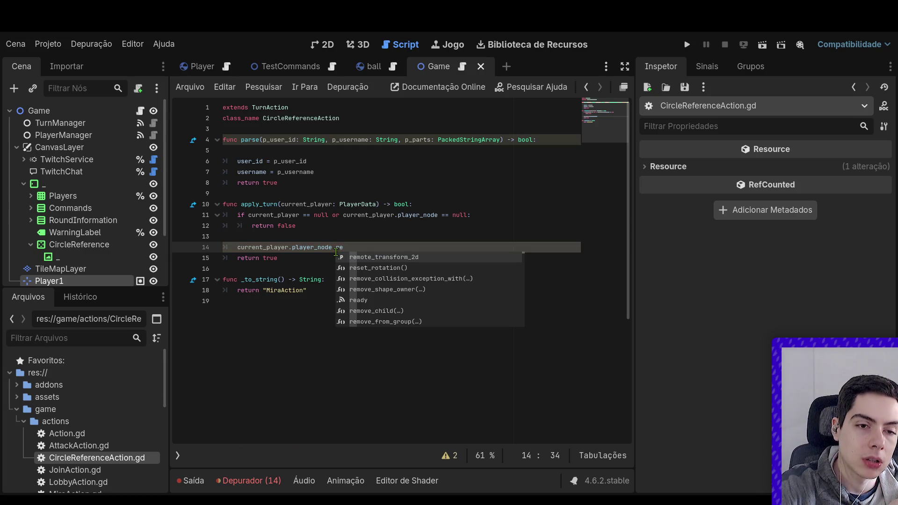
{"action": "type", "text": "qu"}
{"action": "key", "text": "BackSpace"}
{"action": "key", "text": "BackSpace"}
{"action": "key", "text": "BackSpace"}
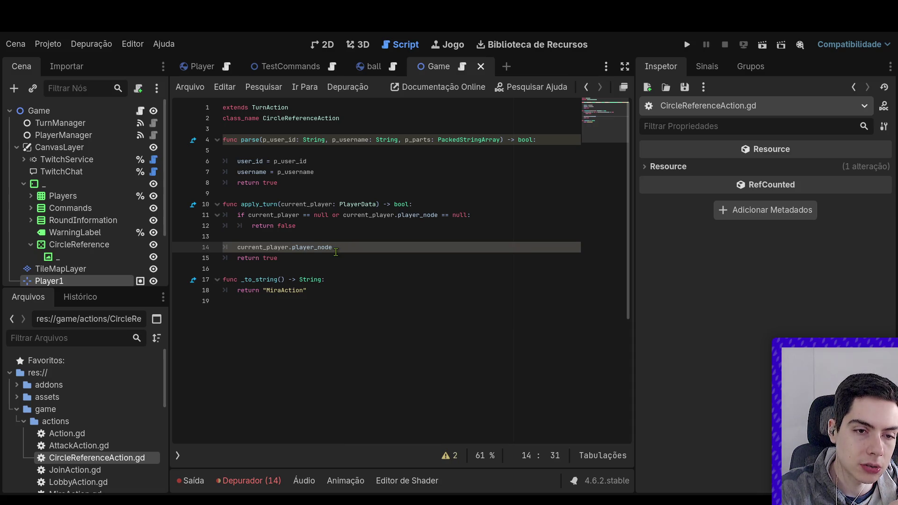
{"action": "type", "text": ".requ"}
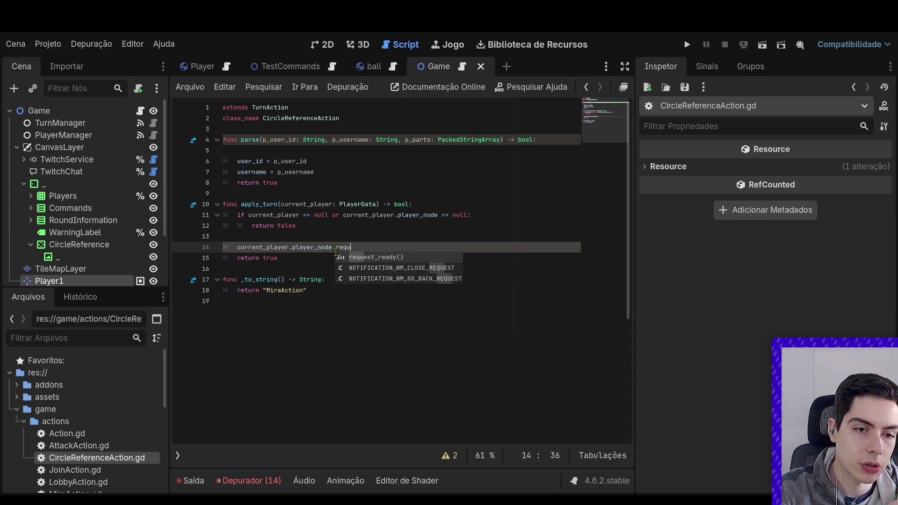
{"action": "left_click", "coordinate": [308, 247], "text": "ctrl"}
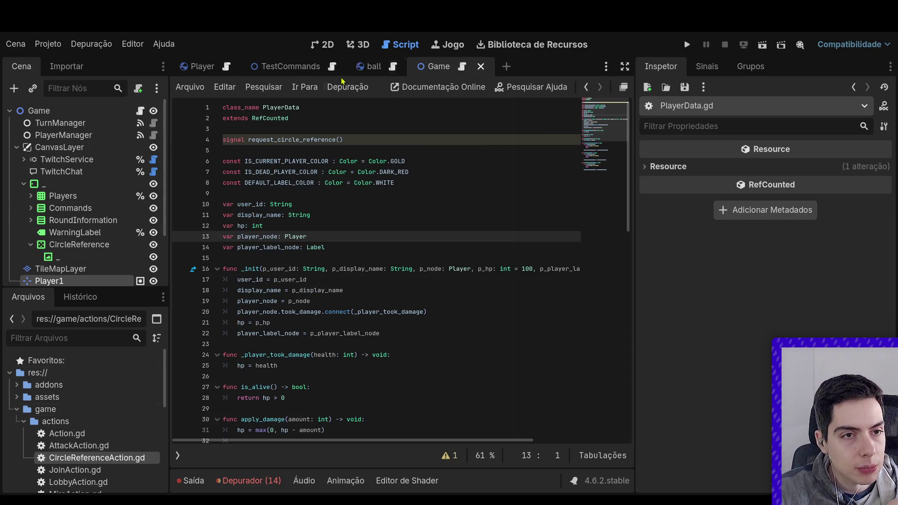
Look over the Player, ball and TestCommands scripts, then return to the Game script.
{"action": "left_click", "coordinate": [227, 67]}
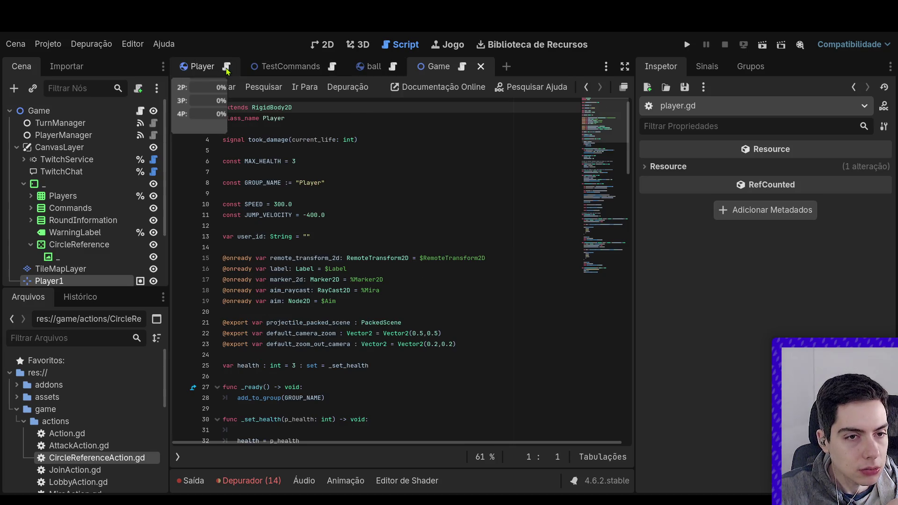
{"action": "left_click", "coordinate": [366, 69]}
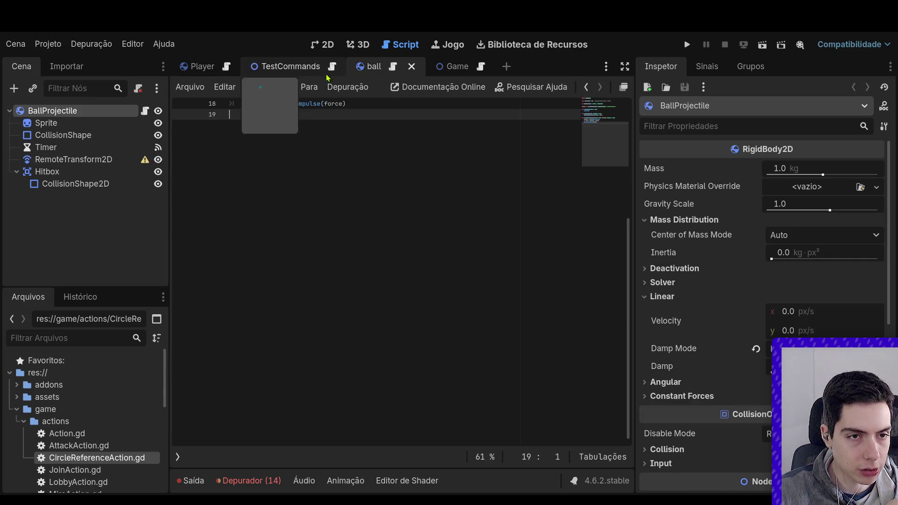
{"action": "left_click", "coordinate": [323, 69]}
{"action": "left_click", "coordinate": [449, 68]}
{"action": "scroll", "coordinate": [425, 228], "scroll_direction": "up", "scroll_amount": 20}
{"action": "left_click", "coordinate": [425, 228]}
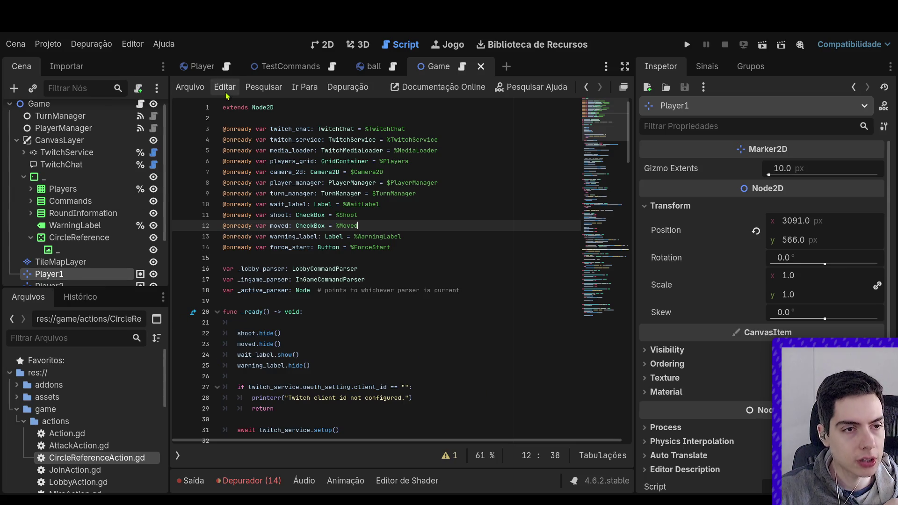
Cycle through the Player, TestCommands and ball scripts again, then open PlayerData.gd.
{"action": "left_click", "coordinate": [206, 66]}
{"action": "left_click", "coordinate": [302, 67]}
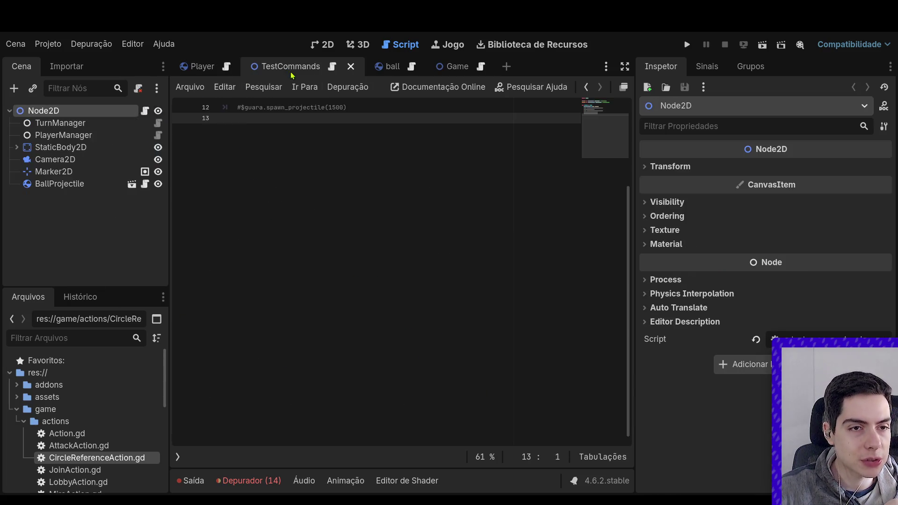
{"action": "left_click", "coordinate": [375, 66]}
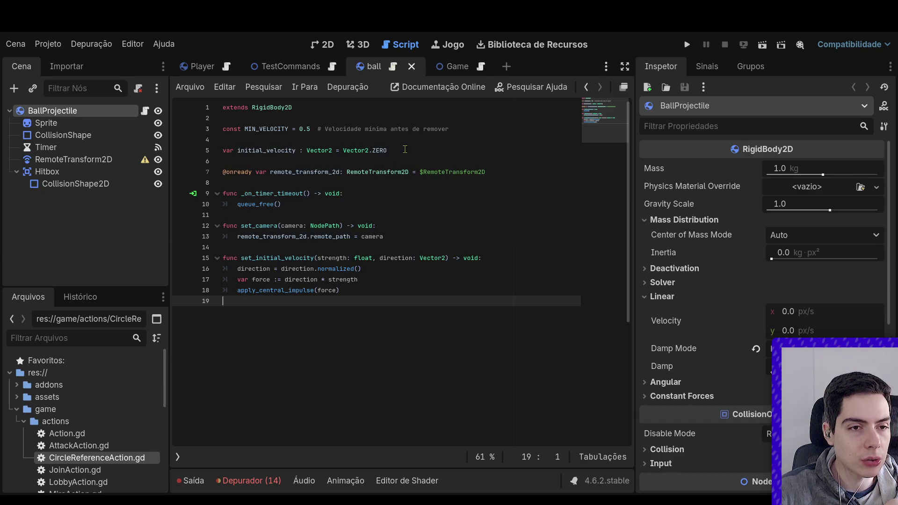
{"action": "left_click", "coordinate": [454, 67]}
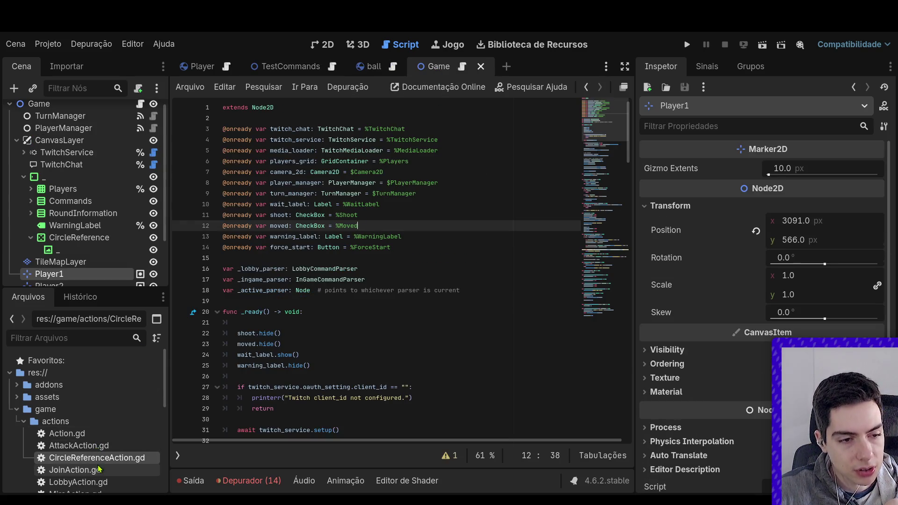
{"action": "scroll", "coordinate": [100, 442], "scroll_direction": "down", "scroll_amount": 3}
{"action": "scroll", "coordinate": [125, 425], "scroll_direction": "down", "scroll_amount": 10}
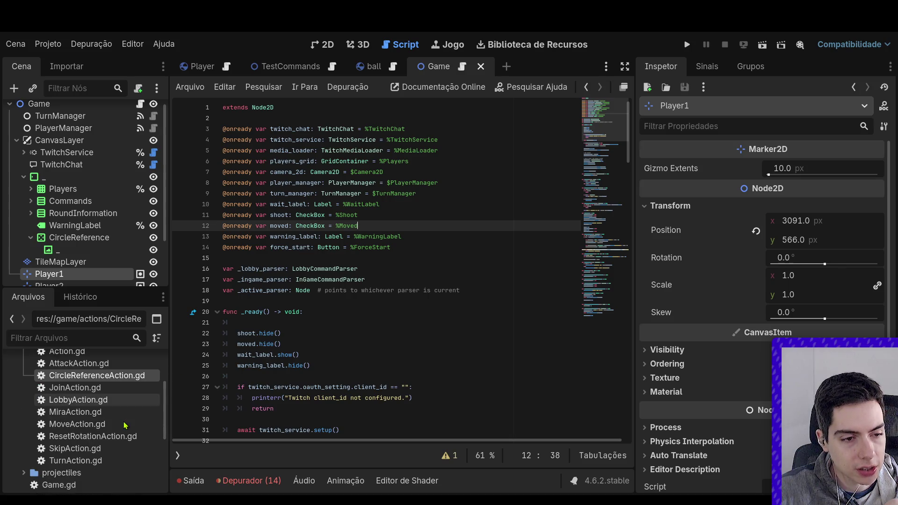
{"action": "scroll", "coordinate": [109, 467], "scroll_direction": "down", "scroll_amount": 1}
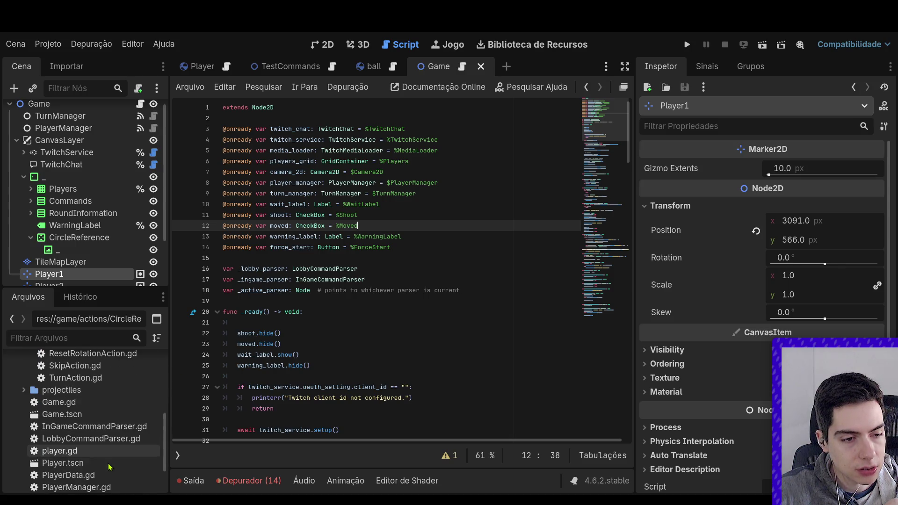
{"action": "double_click", "coordinate": [102, 478]}
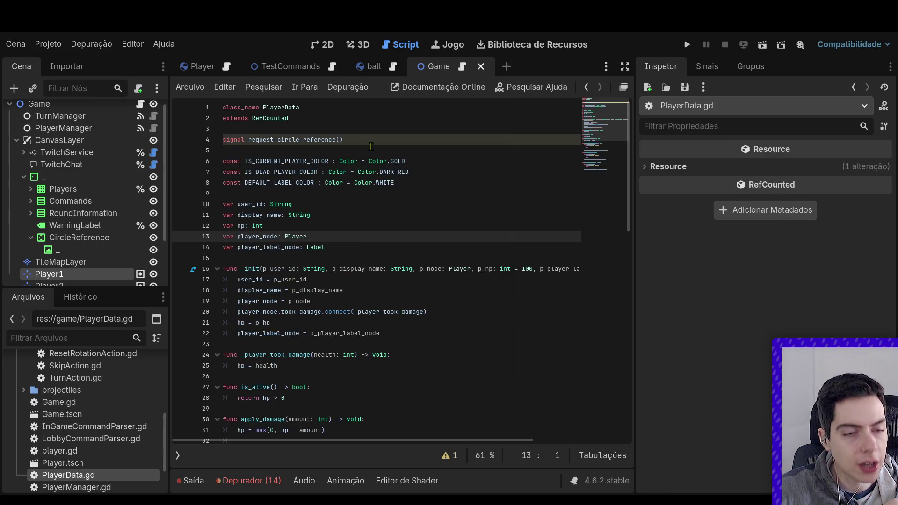
Delete the request_circle_reference signal line from PlayerData.gd and save.
{"action": "left_click_drag", "start_coordinate": [344, 140], "coordinate": [166, 137]}
{"action": "key", "text": "BackSpace"}
{"action": "key", "text": "BackSpace"}
{"action": "key", "text": "Delete"}
{"action": "left_click", "coordinate": [418, 155]}
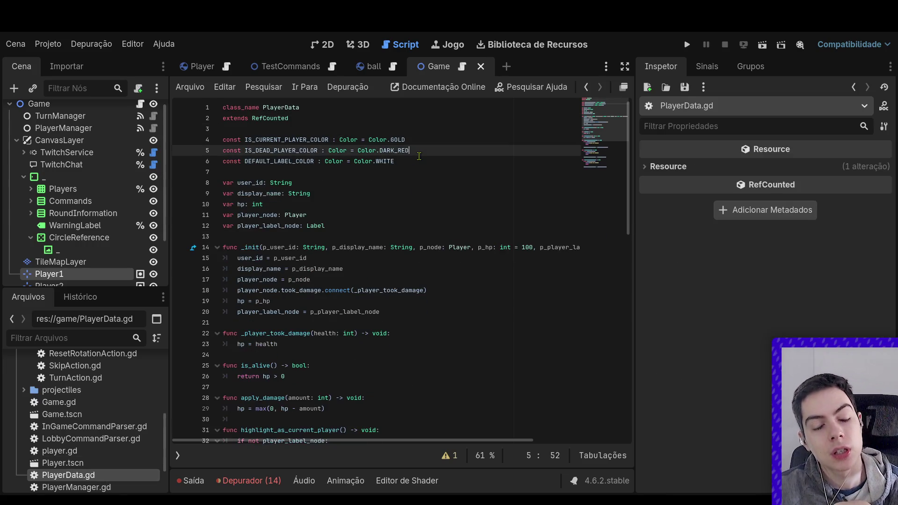
{"action": "key", "text": "ctrl+s"}
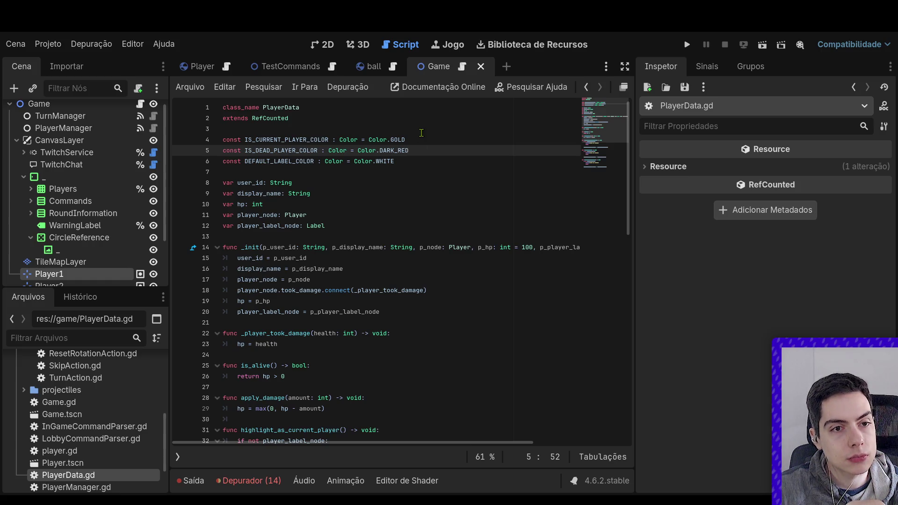
Insert blank lines after highlight_as_current_player() for a new function.
{"action": "scroll", "coordinate": [421, 136], "scroll_direction": "down", "scroll_amount": 9}
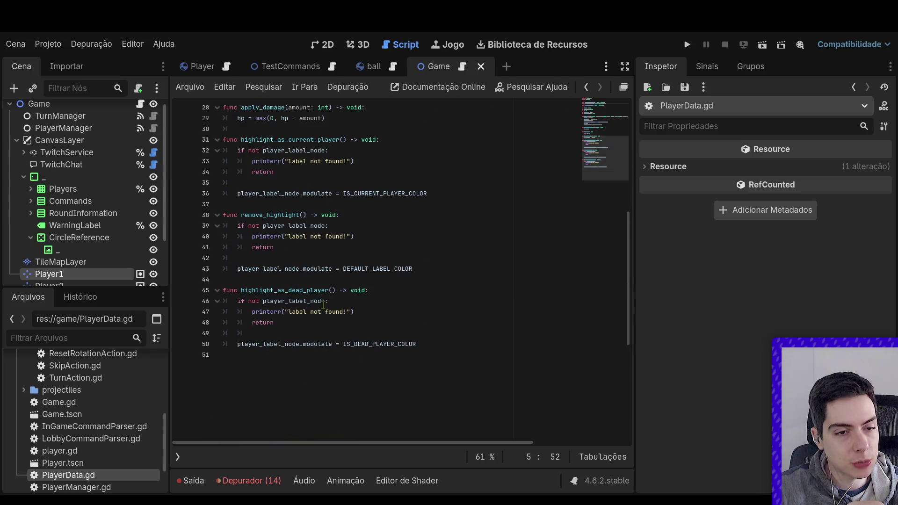
{"action": "left_click", "coordinate": [321, 269]}
{"action": "scroll", "coordinate": [304, 237], "scroll_direction": "up", "scroll_amount": 2}
{"action": "left_click", "coordinate": [270, 270]}
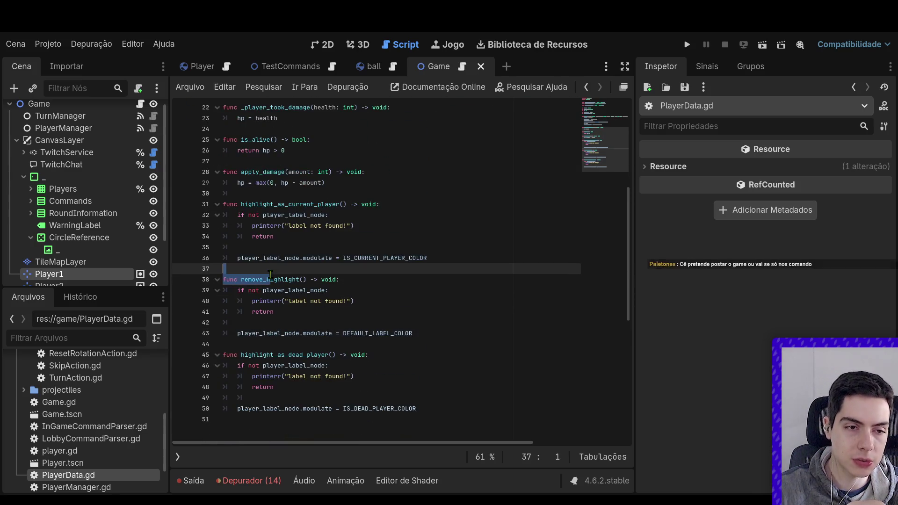
{"action": "key", "text": "Return"}
{"action": "key", "text": "Return"}
{"action": "key", "text": "Up"}
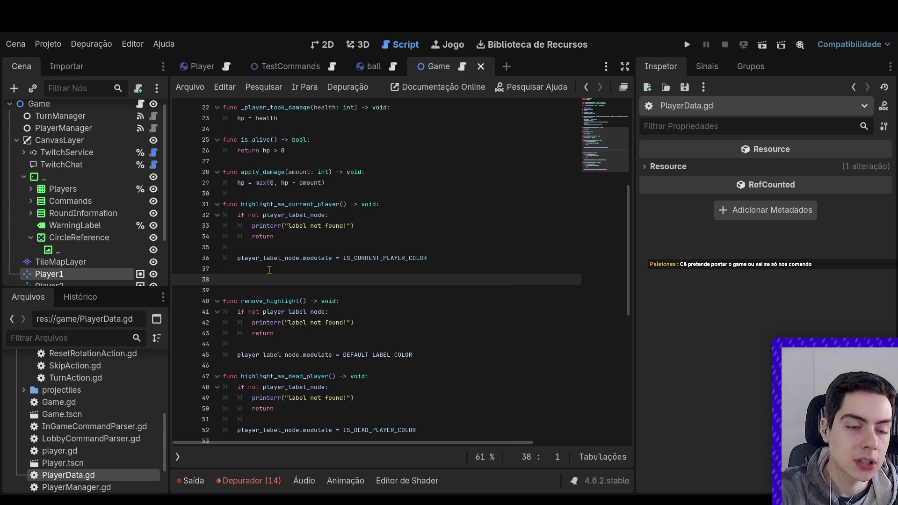
Write the header 'func request_circle_reference() -> void:' in PlayerData.gd.
{"action": "type", "text": "func _"}
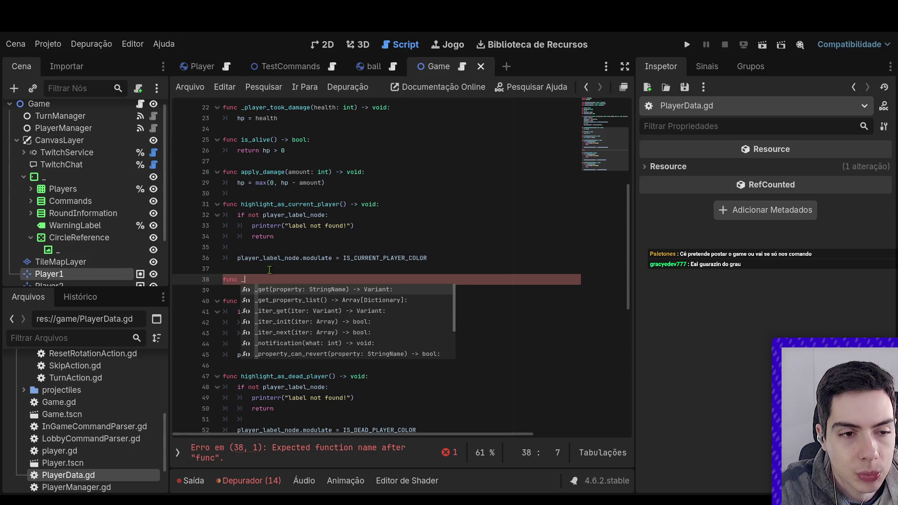
{"action": "key", "text": "BackSpace"}
{"action": "type", "text": "erq"}
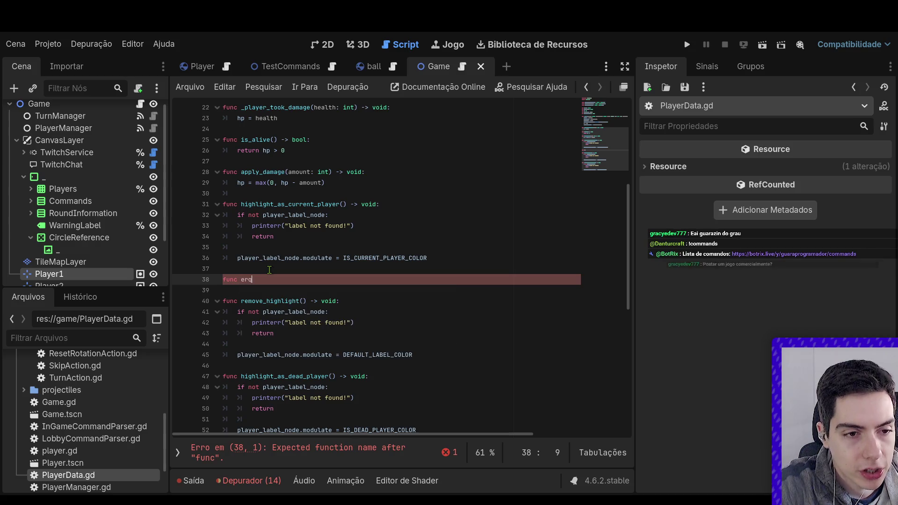
{"action": "type", "text": "request_circle"}
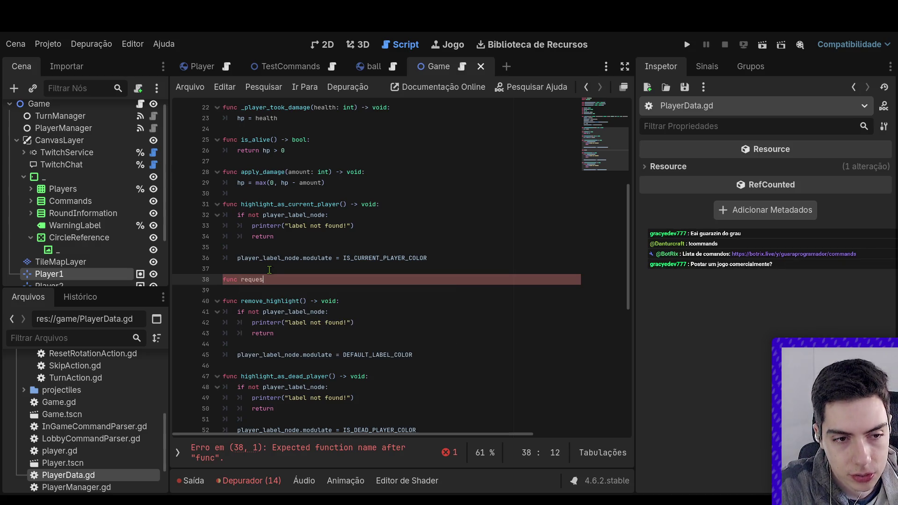
{"action": "type", "text": "_"}
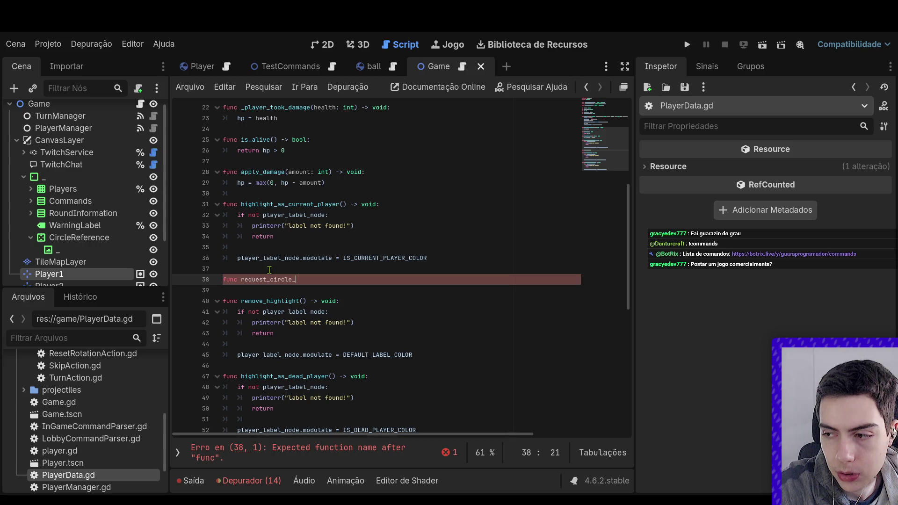
{"action": "type", "text": "reference(0"}
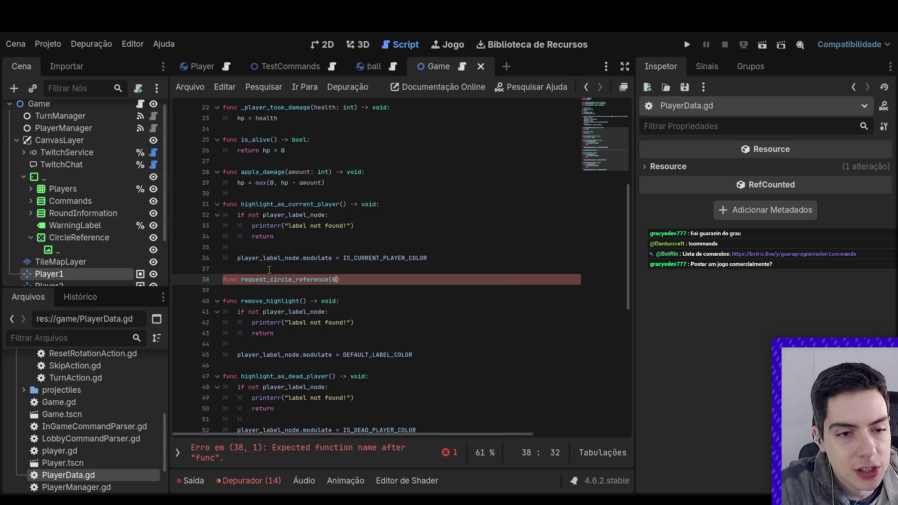
{"action": "key", "text": "BackSpace"}
{"action": "type", "text": ") -"}
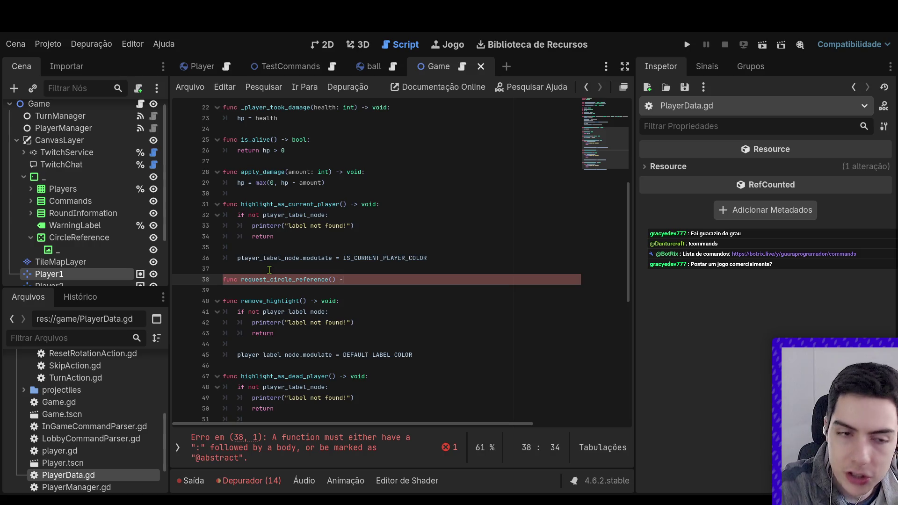
{"action": "type", "text": "> void:"}
{"action": "key", "text": "Return"}
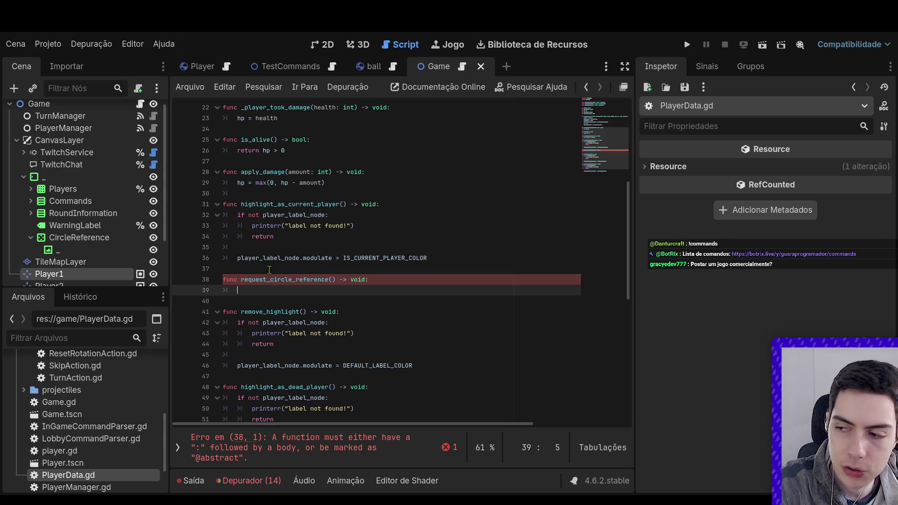
Declare 'signal show_circle_reference()' below extends RefCounted.
{"action": "scroll", "coordinate": [284, 274], "scroll_direction": "up", "scroll_amount": 10}
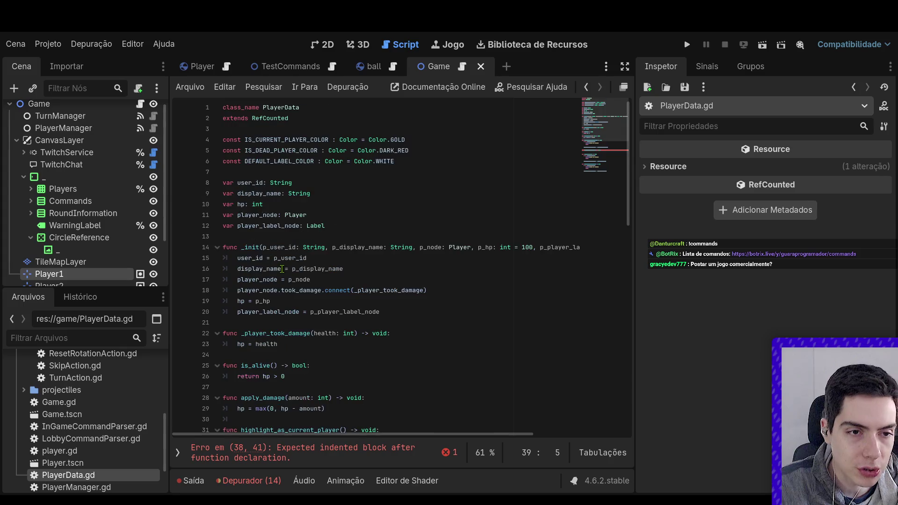
{"action": "left_click", "coordinate": [280, 135]}
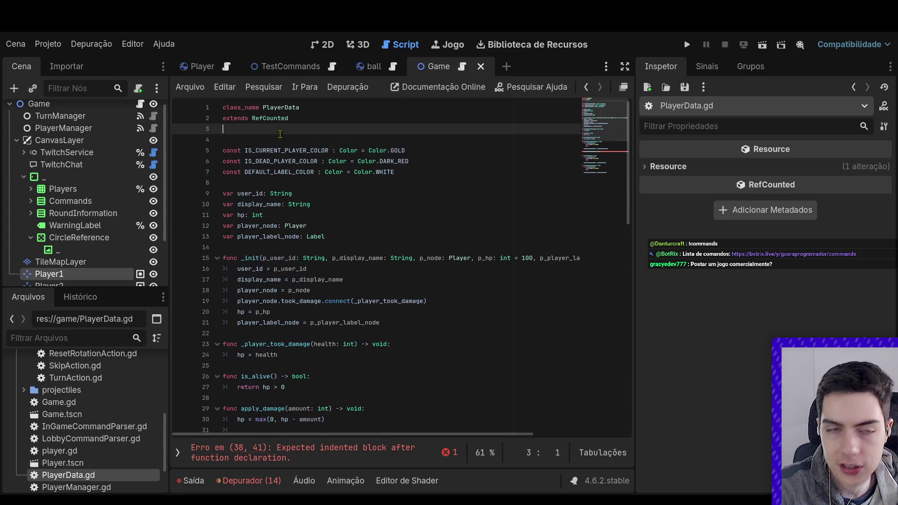
{"action": "key", "text": "Return"}
{"action": "key", "text": "Return"}
{"action": "key", "text": "Up"}
{"action": "type", "text": "signal"}
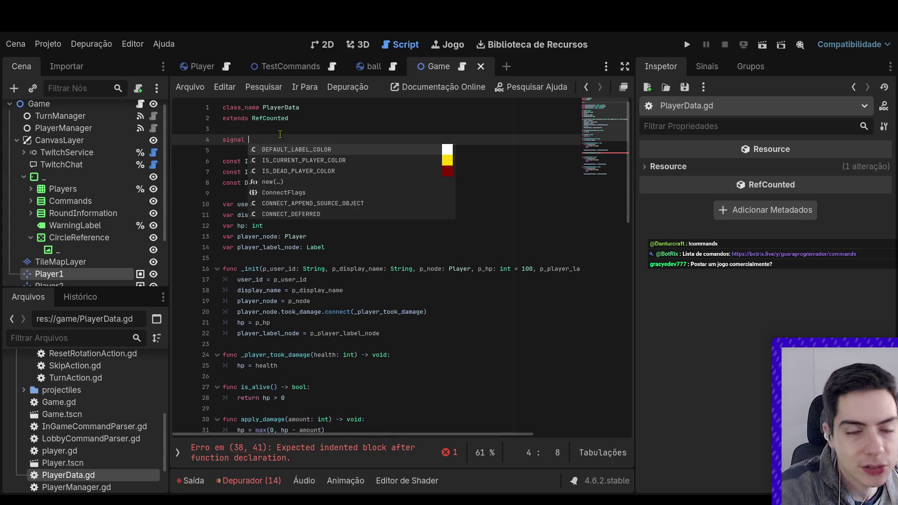
{"action": "scroll", "coordinate": [333, 233], "scroll_direction": "down", "scroll_amount": 8}
{"action": "scroll", "coordinate": [333, 233], "scroll_direction": "up", "scroll_amount": 8}
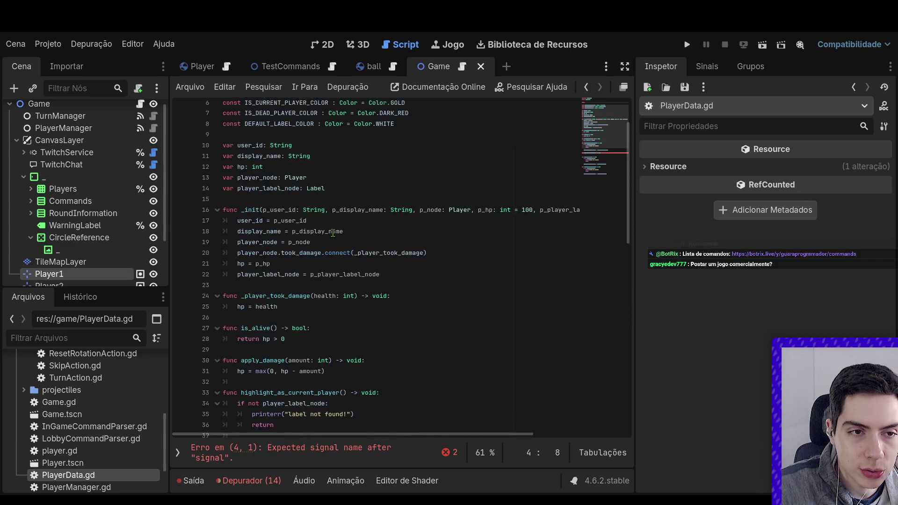
{"action": "scroll", "coordinate": [334, 233], "scroll_direction": "down", "scroll_amount": 5}
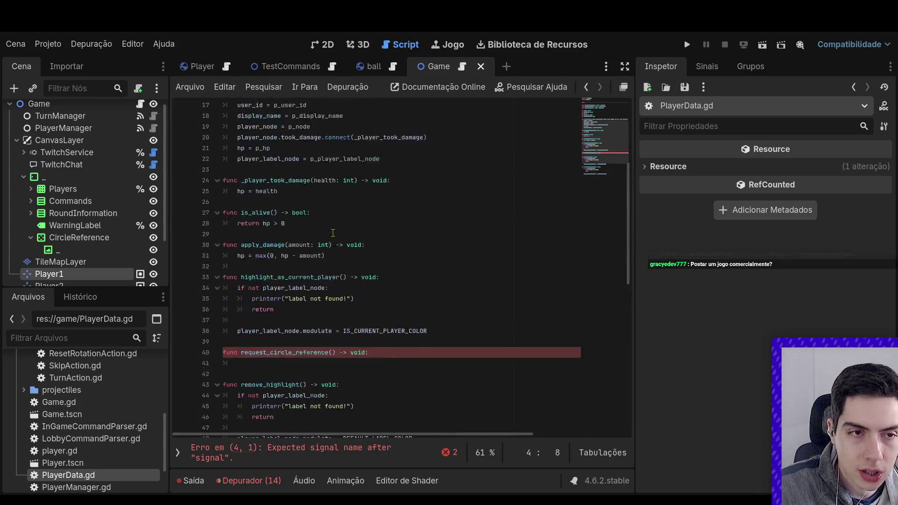
{"action": "scroll", "coordinate": [333, 232], "scroll_direction": "up", "scroll_amount": 5}
{"action": "type", "text": "show_ci"}
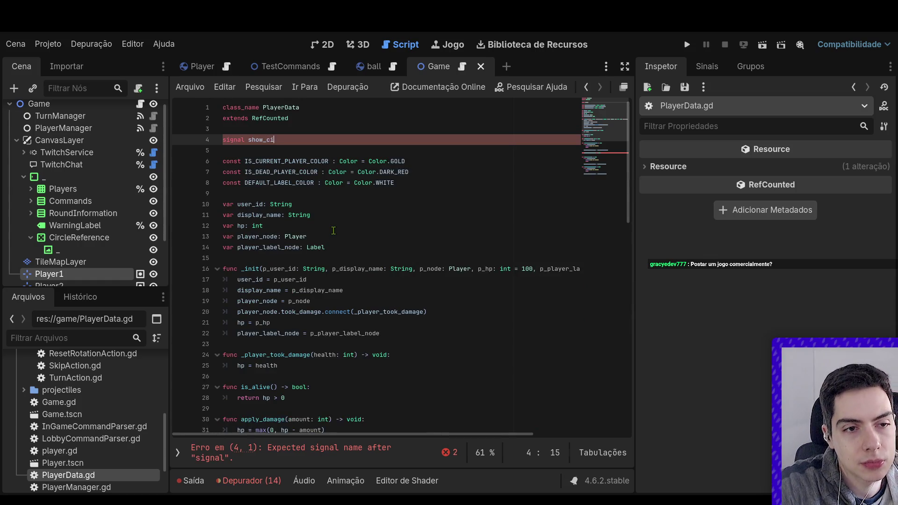
{"action": "type", "text": "rcle_reference("}
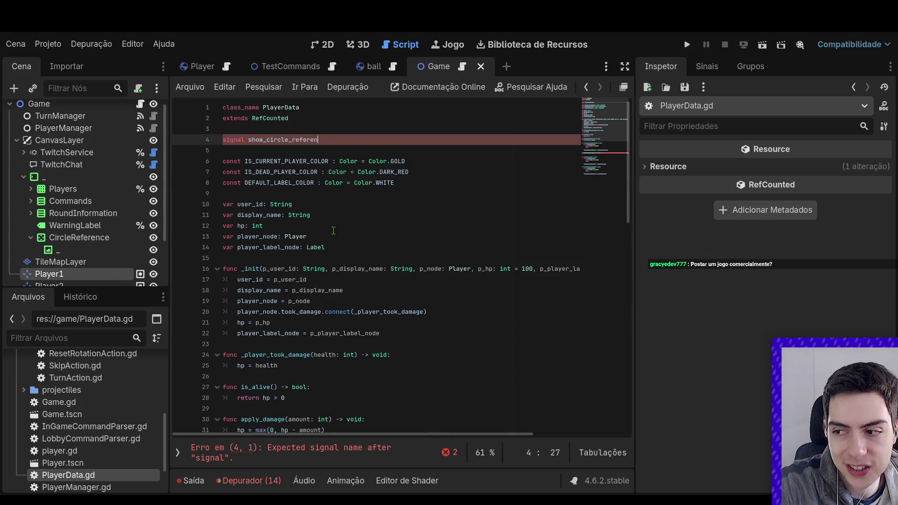
Make request_circle_reference's body call show_circle_reference.emit().
{"action": "scroll", "coordinate": [336, 231], "scroll_direction": "down", "scroll_amount": 8}
{"action": "left_click", "coordinate": [349, 280]}
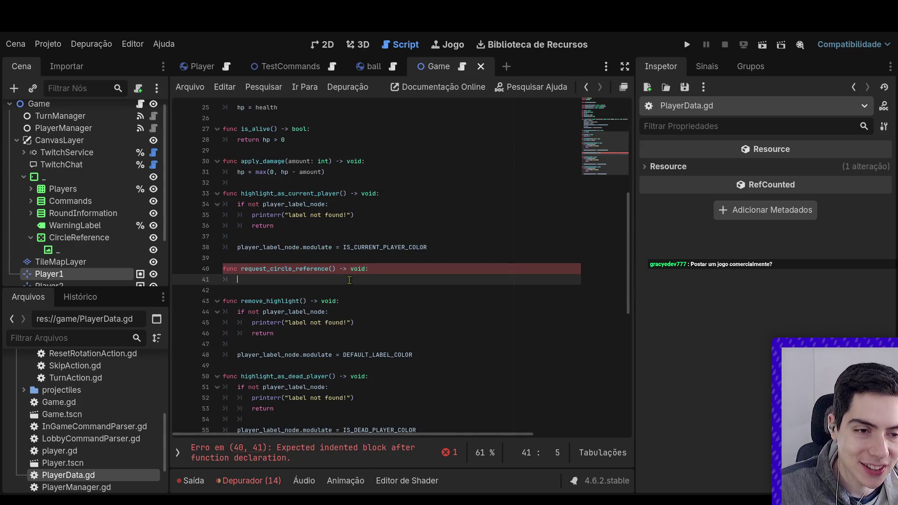
{"action": "type", "text": "show_circle_reference.em"}
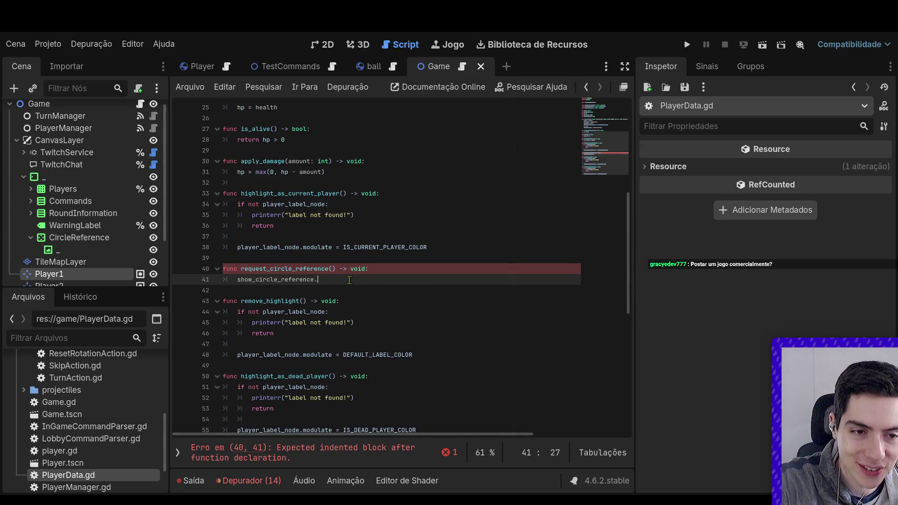
{"action": "key", "text": "Return"}
{"action": "scroll", "coordinate": [356, 276], "scroll_direction": "up", "scroll_amount": 8}
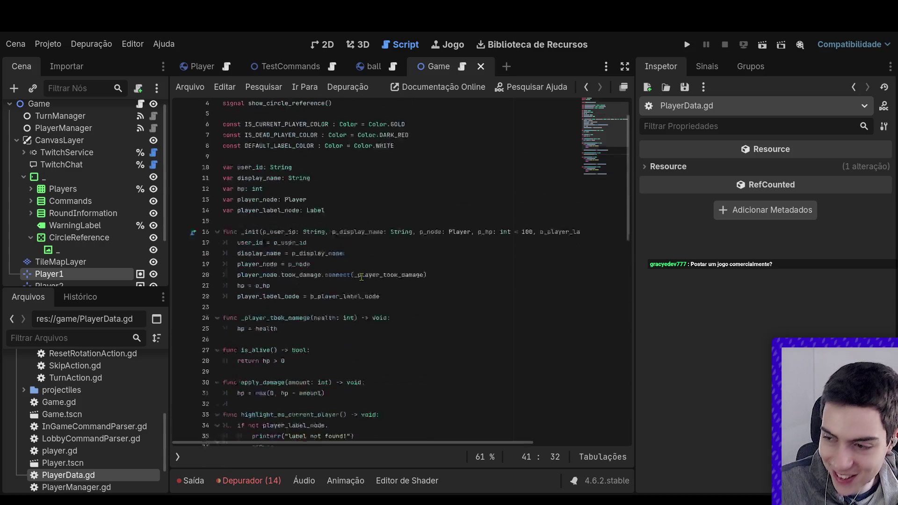
{"action": "left_click", "coordinate": [362, 269]}
{"action": "scroll", "coordinate": [362, 269], "scroll_direction": "down", "scroll_amount": 7}
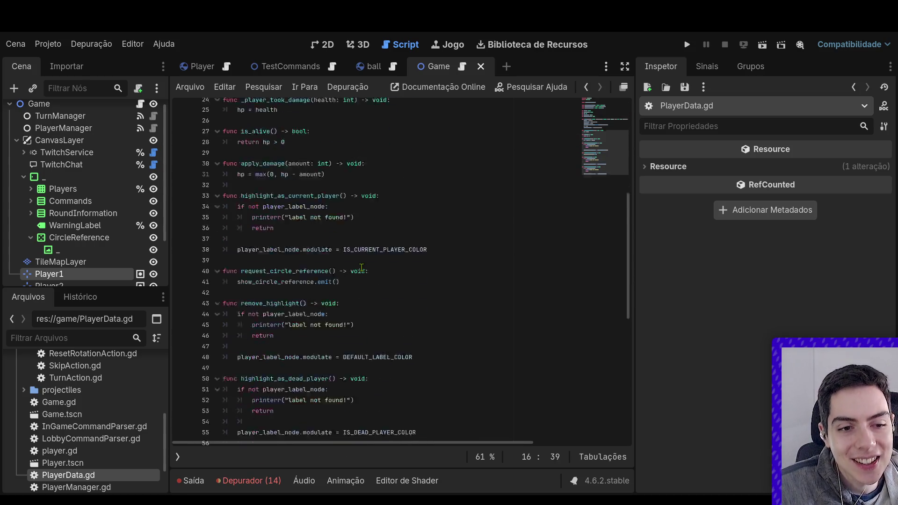
{"action": "scroll", "coordinate": [362, 268], "scroll_direction": "up", "scroll_amount": 7}
{"action": "scroll", "coordinate": [346, 267], "scroll_direction": "down", "scroll_amount": 8}
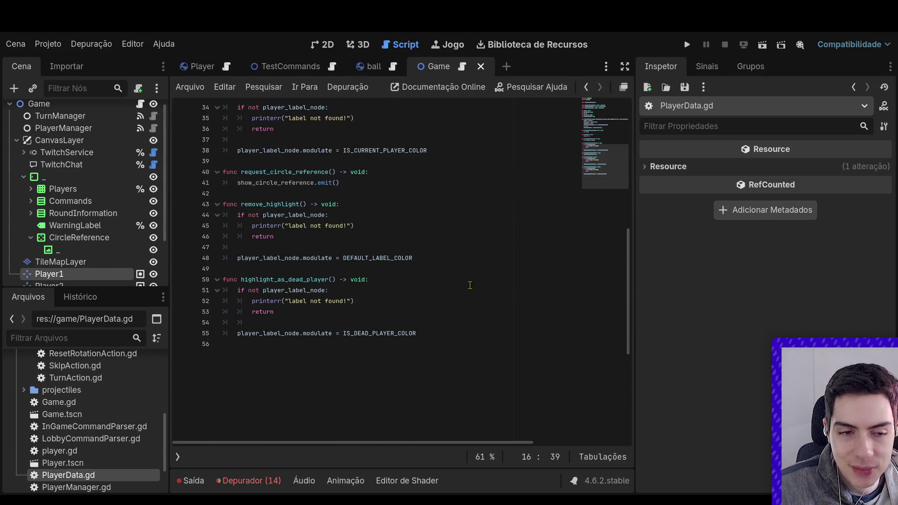
{"action": "scroll", "coordinate": [335, 266], "scroll_direction": "up", "scroll_amount": 4}
{"action": "scroll", "coordinate": [335, 266], "scroll_direction": "down", "scroll_amount": 3}
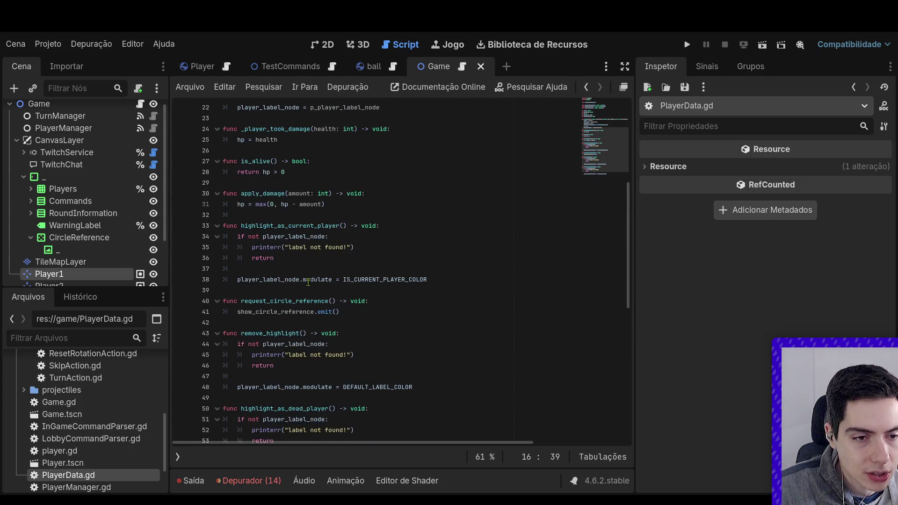
Save PlayerData.gd and select the show_circle_reference signal declaration line.
{"action": "left_click", "coordinate": [377, 319]}
{"action": "key", "text": "ctrl+s"}
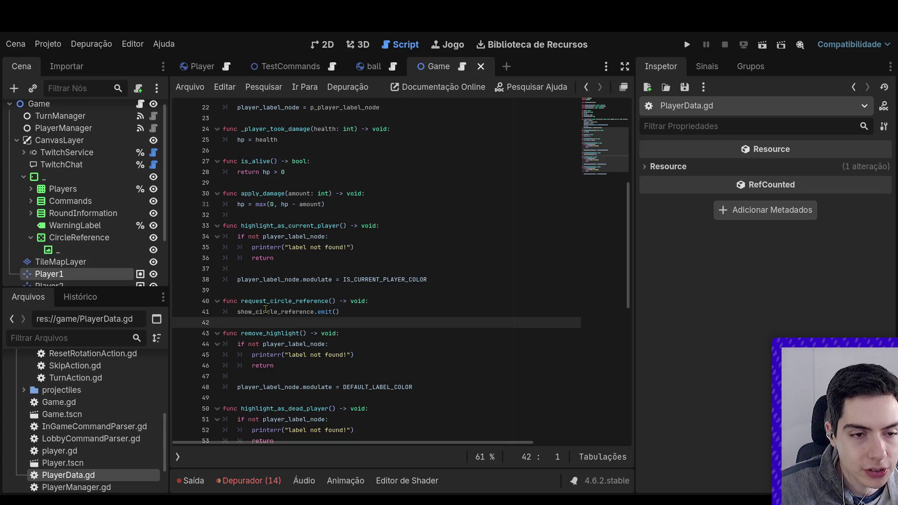
{"action": "left_click", "coordinate": [238, 312]}
{"action": "scroll", "coordinate": [341, 141], "scroll_direction": "up", "scroll_amount": 7}
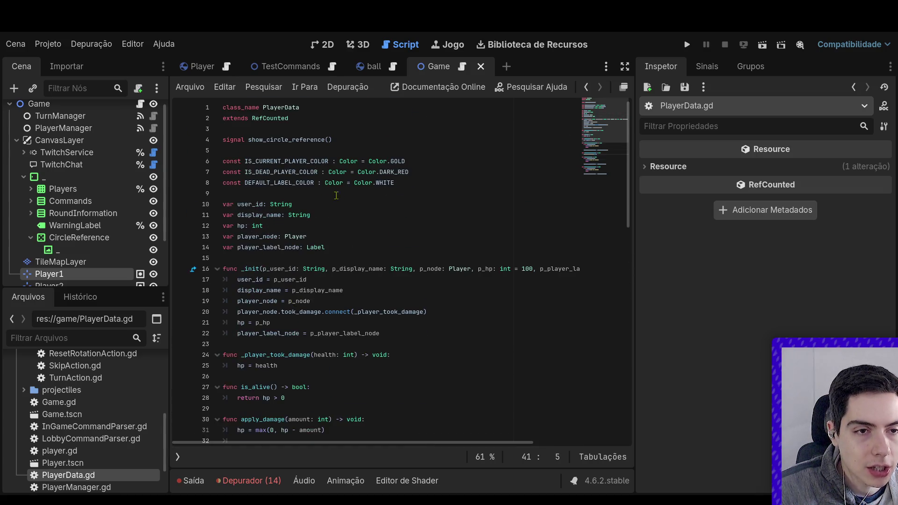
{"action": "triple_click", "coordinate": [340, 142]}
Remove the show_circle_reference signal line from PlayerData.gd and save.
{"action": "key", "text": "BackSpace"}
{"action": "key", "text": "Delete"}
{"action": "key", "text": "Delete"}
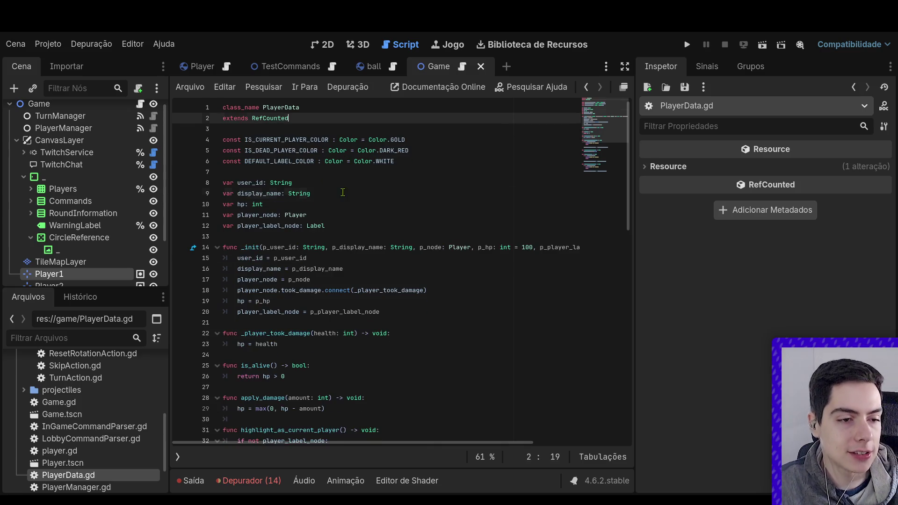
{"action": "left_click", "coordinate": [328, 193]}
{"action": "key", "text": "ctrl+s"}
Paste the show_circle_reference() signal into player.gd on line 5, below took_damage.
{"action": "double_click", "coordinate": [124, 451]}
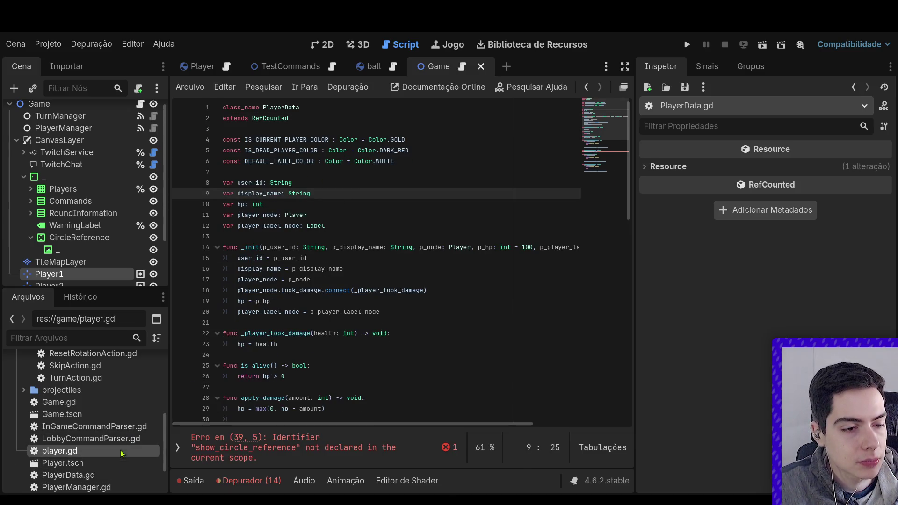
{"action": "left_click", "coordinate": [291, 149]}
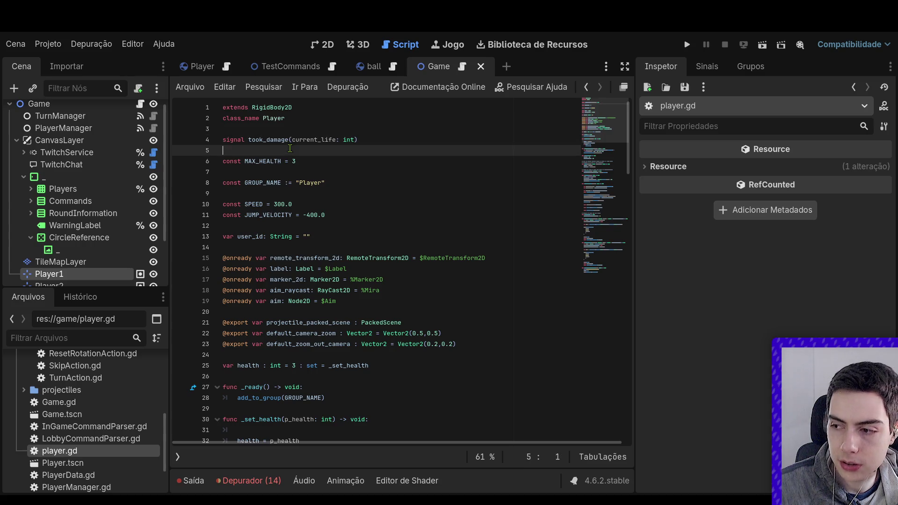
{"action": "key", "text": "ctrl+v"}
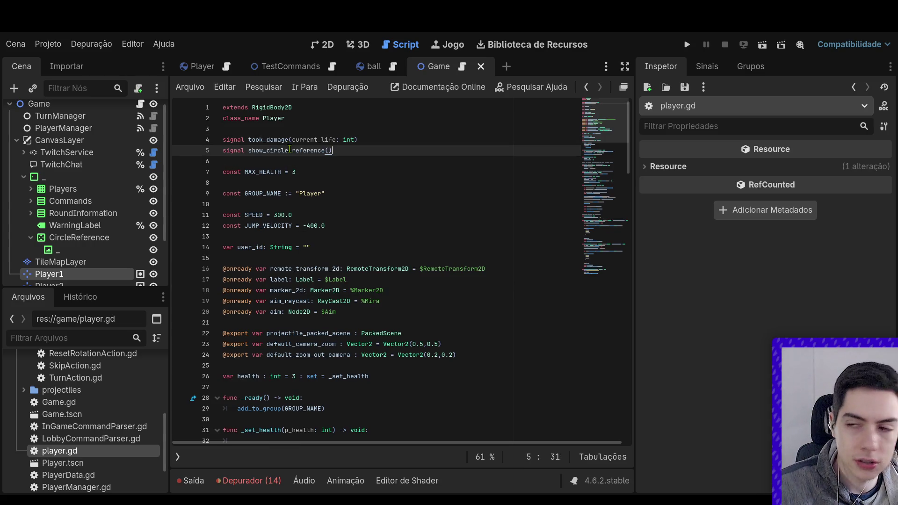
{"action": "scroll", "coordinate": [54, 436], "scroll_direction": "down", "scroll_amount": 2}
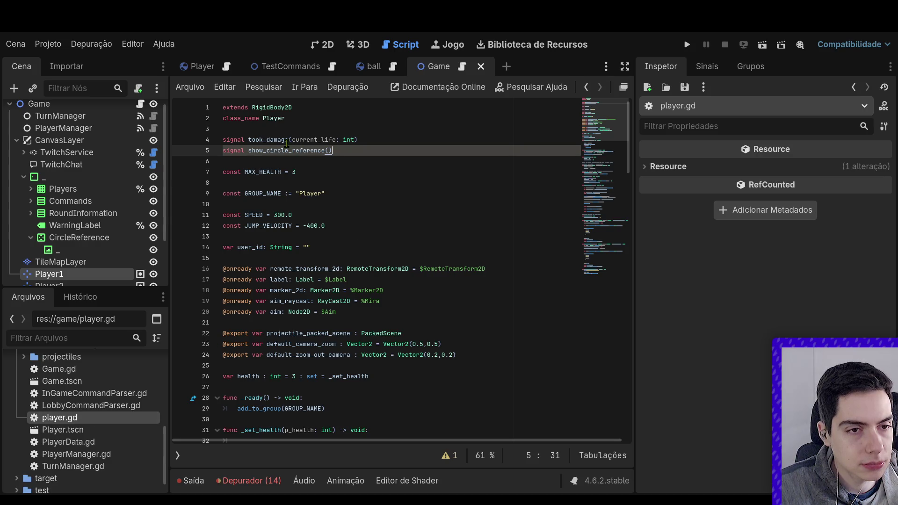
{"action": "scroll", "coordinate": [84, 416], "scroll_direction": "up", "scroll_amount": 5}
{"action": "double_click", "coordinate": [91, 420]}
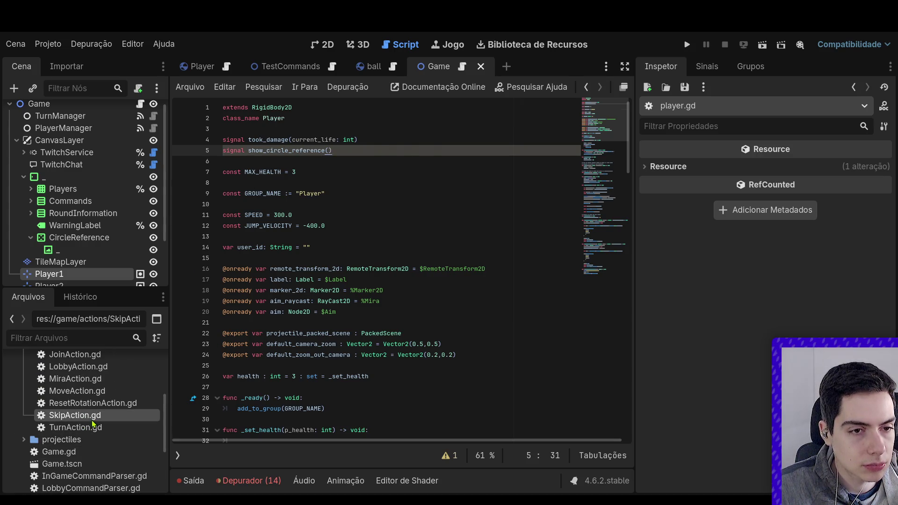
Read through SkipAction.gd's code, then reopen CircleReferenceAction.gd.
{"action": "scroll", "coordinate": [101, 433], "scroll_direction": "down", "scroll_amount": 5}
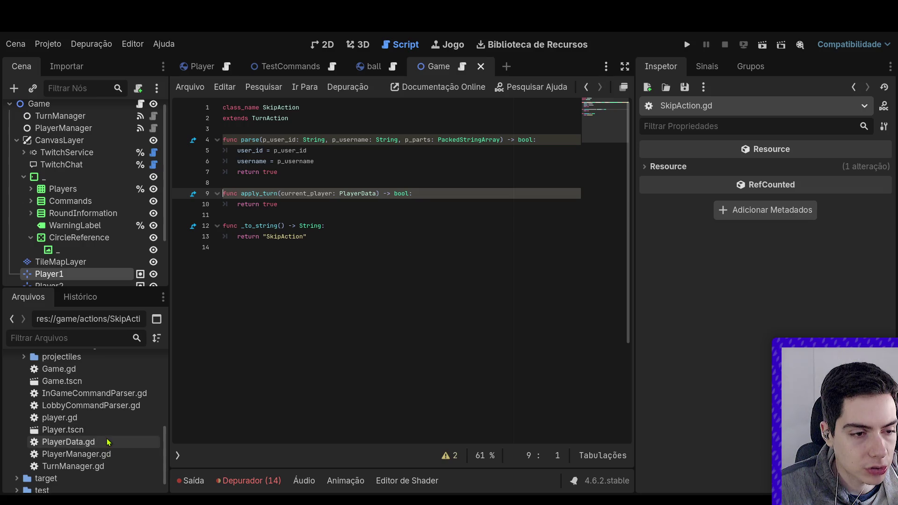
{"action": "scroll", "coordinate": [108, 442], "scroll_direction": "up", "scroll_amount": 2}
{"action": "scroll", "coordinate": [108, 442], "scroll_direction": "up", "scroll_amount": 7}
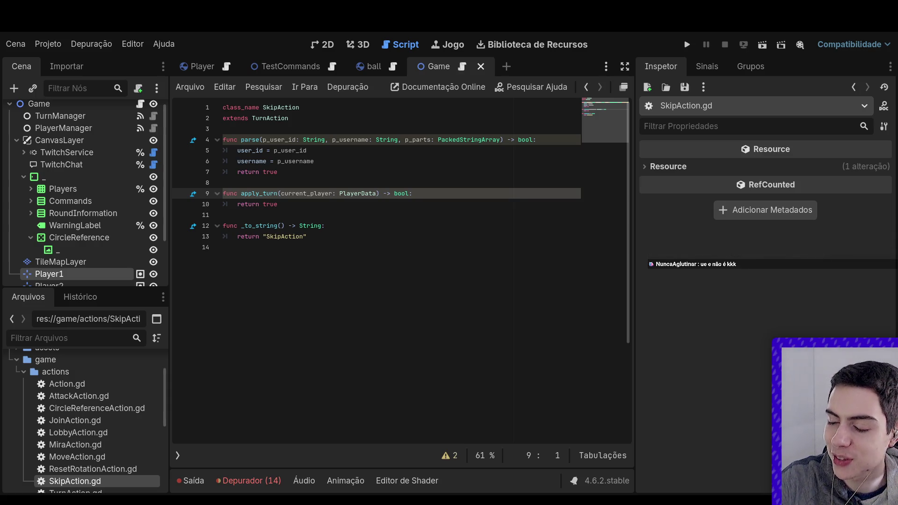
{"action": "left_click", "coordinate": [317, 352]}
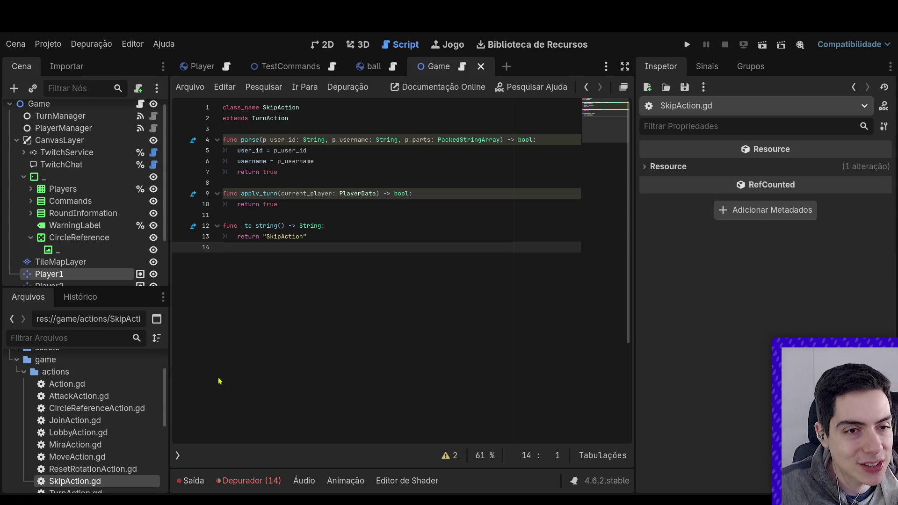
{"action": "double_click", "coordinate": [130, 413]}
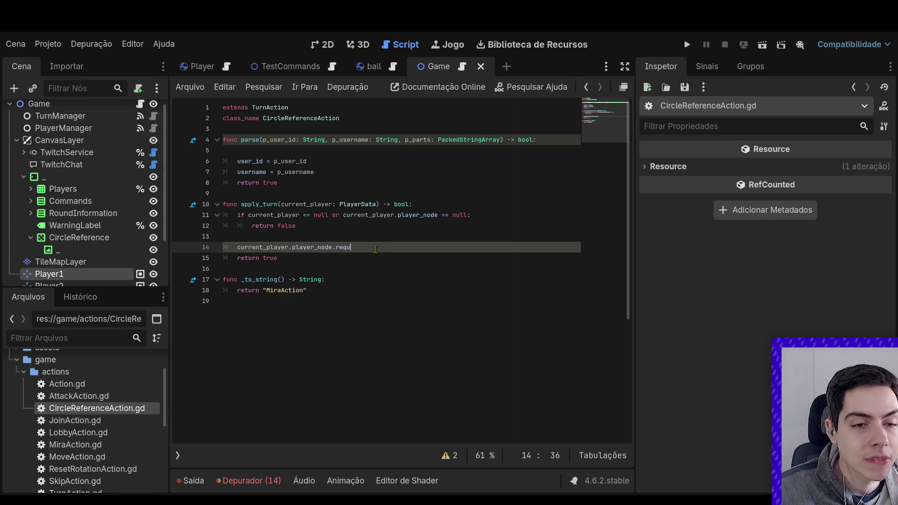
Change line 14 to current_player.request_circle_reference() and save CircleReferenceAction.gd.
{"action": "key", "text": "BackSpace"}
{"action": "key", "text": "BackSpace"}
{"action": "key", "text": "BackSpace"}
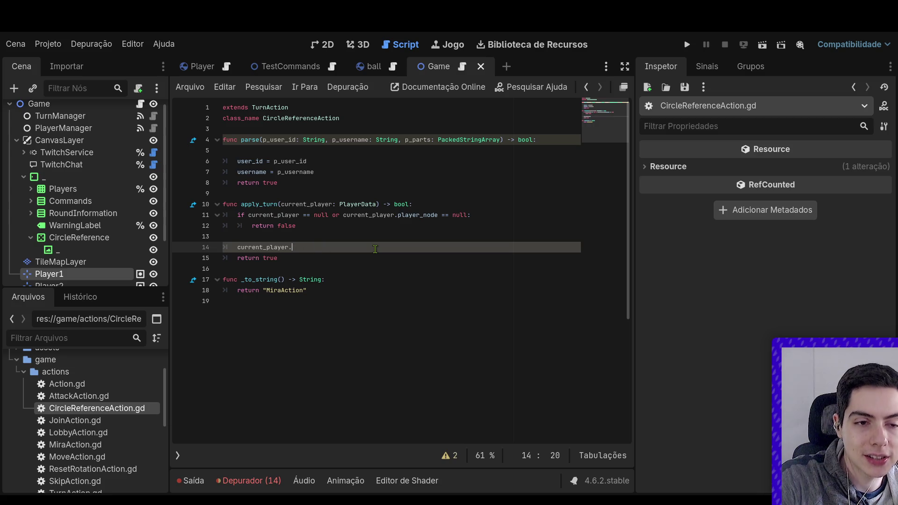
{"action": "type", "text": "req"}
{"action": "key", "text": "Return"}
{"action": "key", "text": "ctrl+s"}
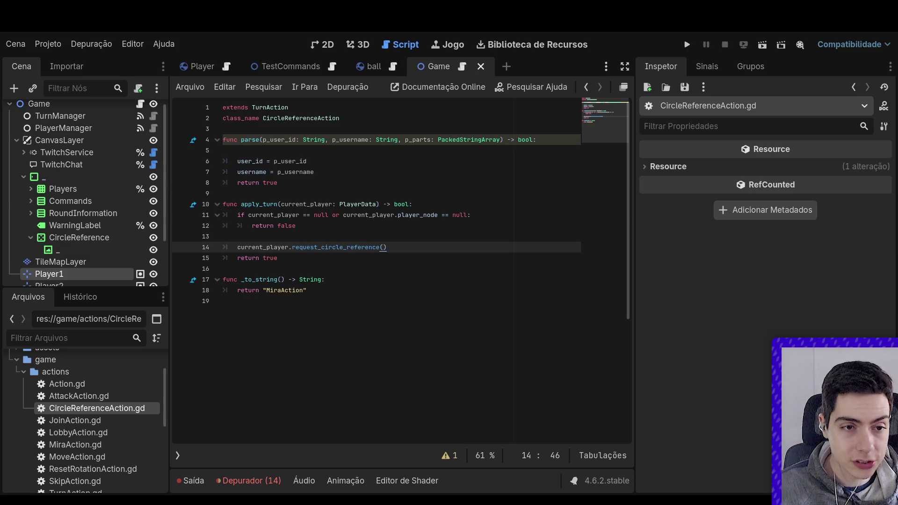
{"action": "left_click", "coordinate": [271, 258]}
Prefix line 39's show_circle_reference.emit() with player_node. in PlayerData.gd, then open its declaration.
{"action": "left_click", "coordinate": [335, 247], "text": "ctrl"}
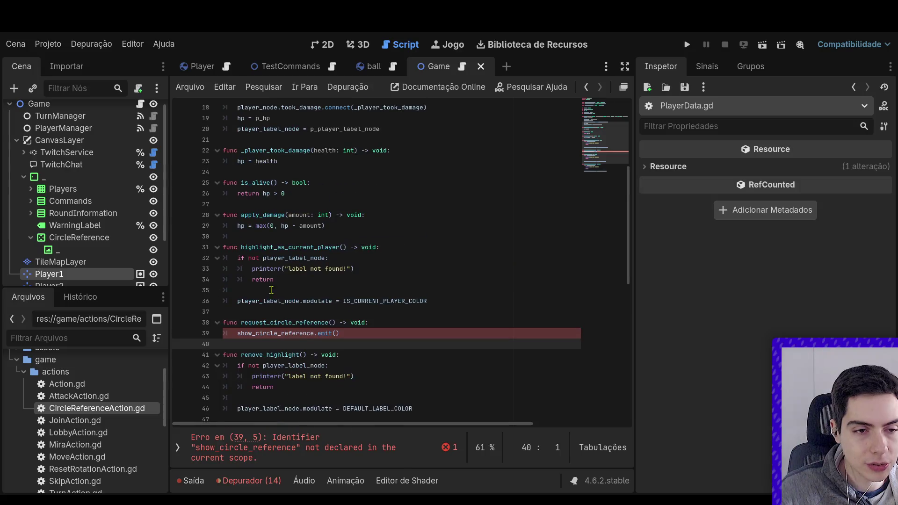
{"action": "left_click", "coordinate": [239, 333]}
{"action": "type", "text": "_player_"}
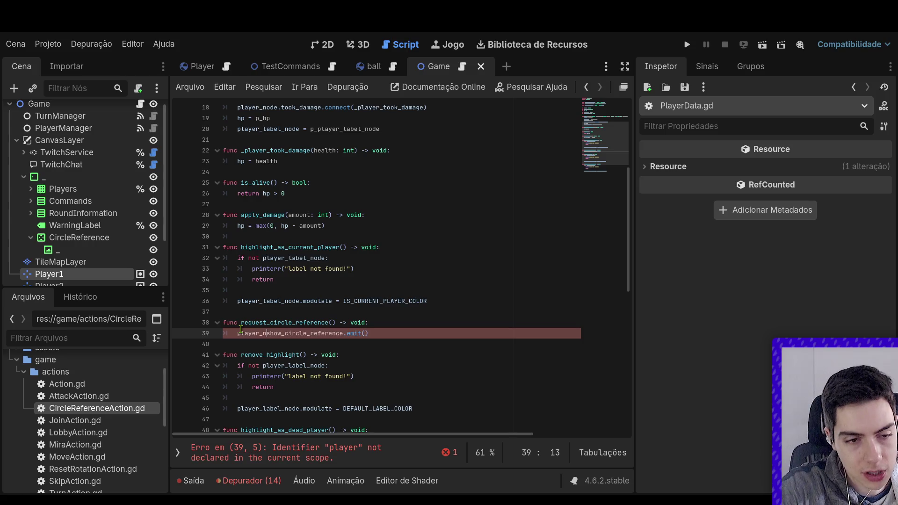
{"action": "type", "text": "node."}
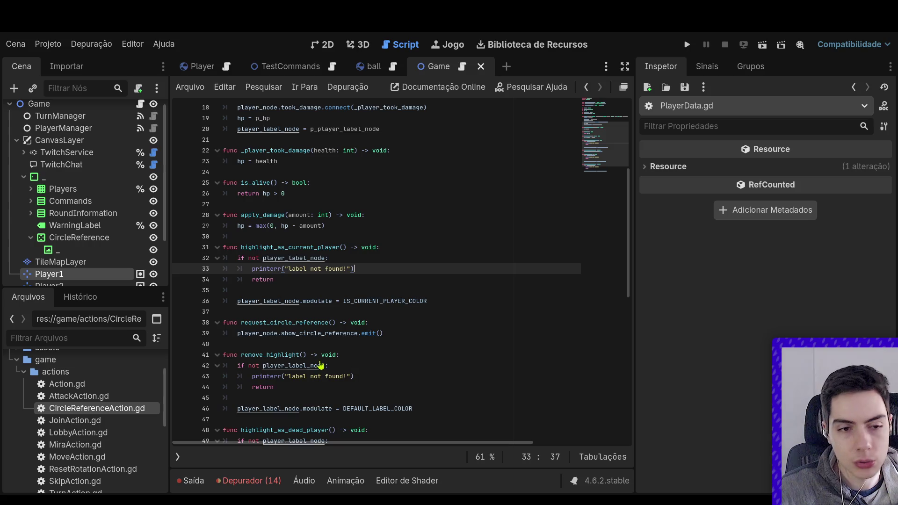
{"action": "left_click", "coordinate": [335, 329], "text": "ctrl"}
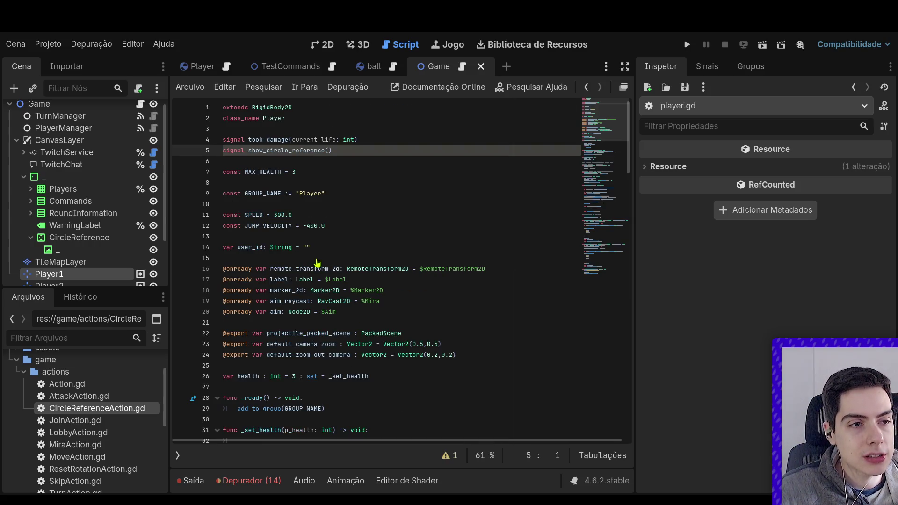
Declare func _player_requested_circle_reference() -> void: on line 87 at the end of PlayerManager.gd.
{"action": "left_click", "coordinate": [154, 128]}
{"action": "scroll", "coordinate": [407, 333], "scroll_direction": "down", "scroll_amount": 9}
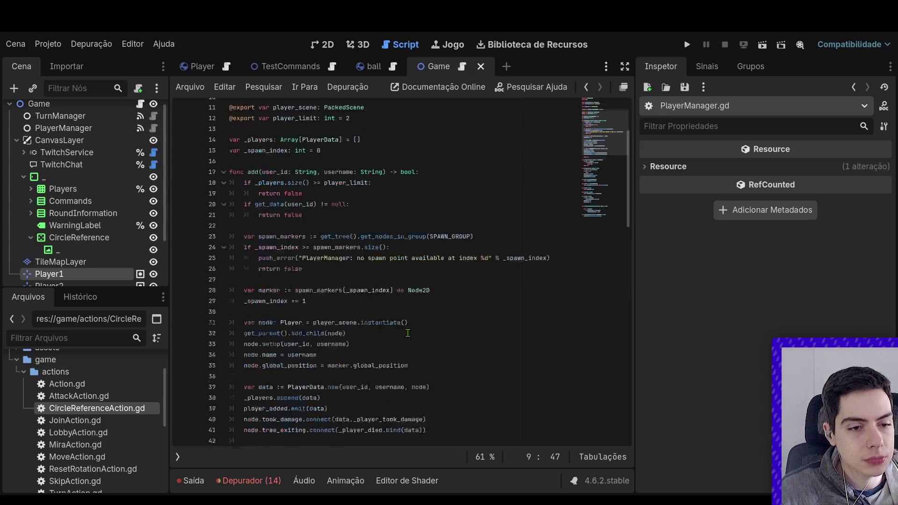
{"action": "scroll", "coordinate": [407, 333], "scroll_direction": "down", "scroll_amount": 6}
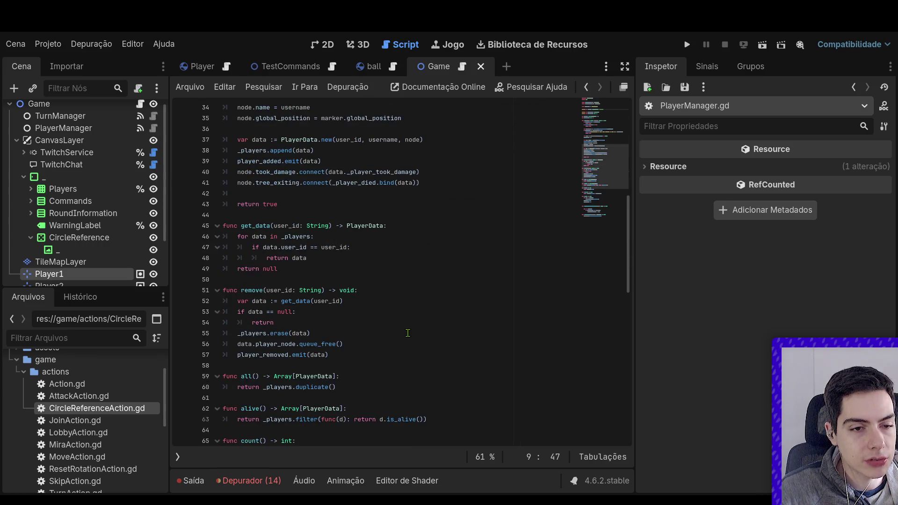
{"action": "scroll", "coordinate": [407, 333], "scroll_direction": "up", "scroll_amount": 8}
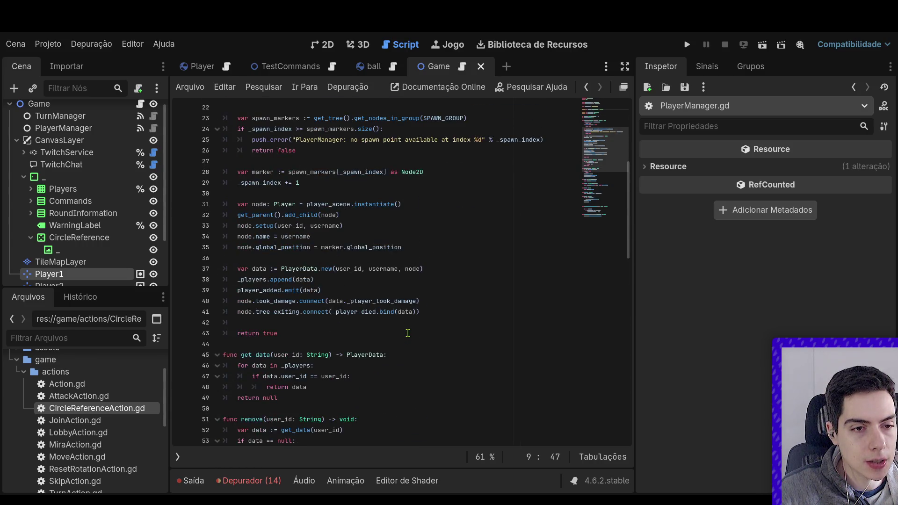
{"action": "scroll", "coordinate": [408, 333], "scroll_direction": "down", "scroll_amount": 5}
{"action": "scroll", "coordinate": [407, 332], "scroll_direction": "down", "scroll_amount": 8}
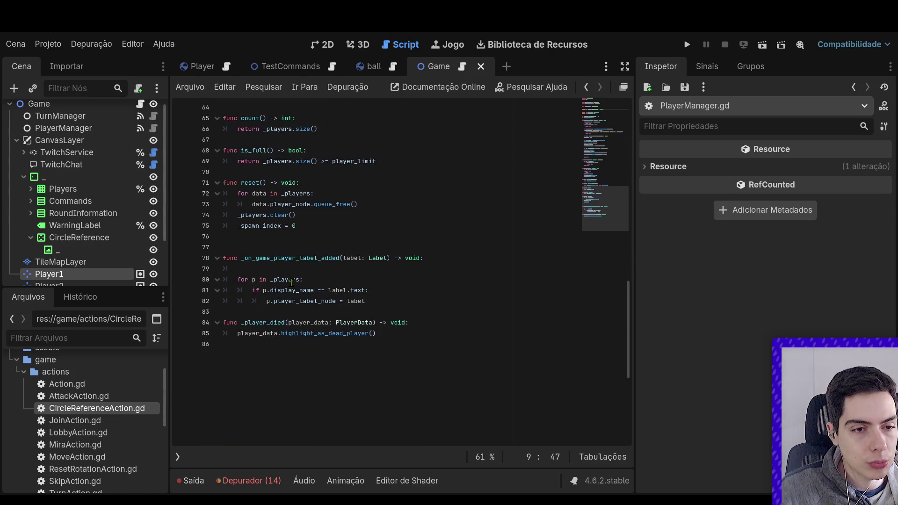
{"action": "left_click", "coordinate": [395, 359]}
{"action": "key", "text": "Return"}
{"action": "type", "text": "func _player_re"}
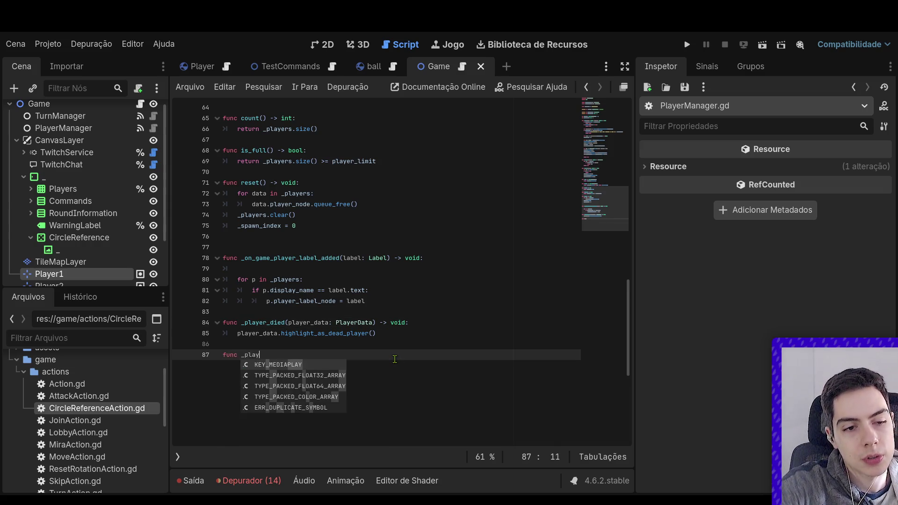
{"action": "type", "text": "quested_circle_reference"}
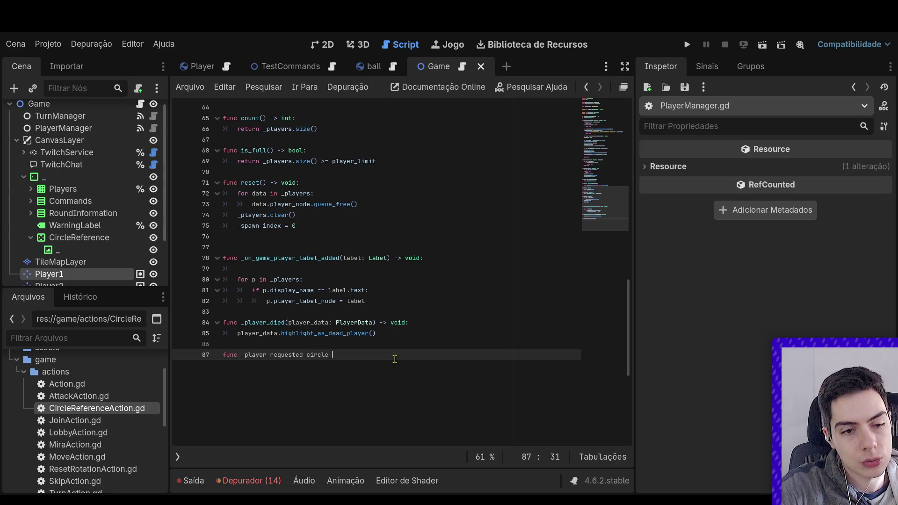
{"action": "type", "text": "() -> void:"}
{"action": "key", "text": "Return"}
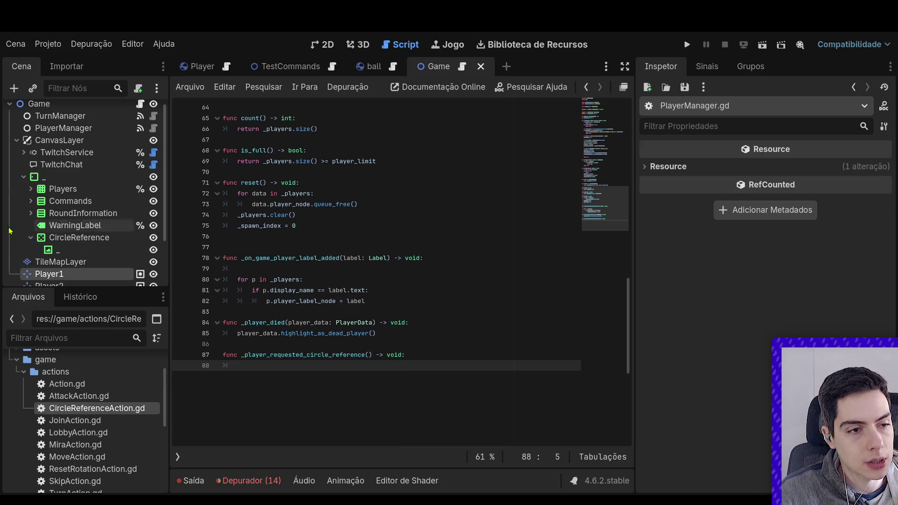
{"action": "left_click", "coordinate": [52, 249]}
{"action": "left_click", "coordinate": [79, 237]}
Review PlayerManager.gd, then open Game.gd and inspect the _on_player_added function.
{"action": "scroll", "coordinate": [425, 331], "scroll_direction": "up", "scroll_amount": 6}
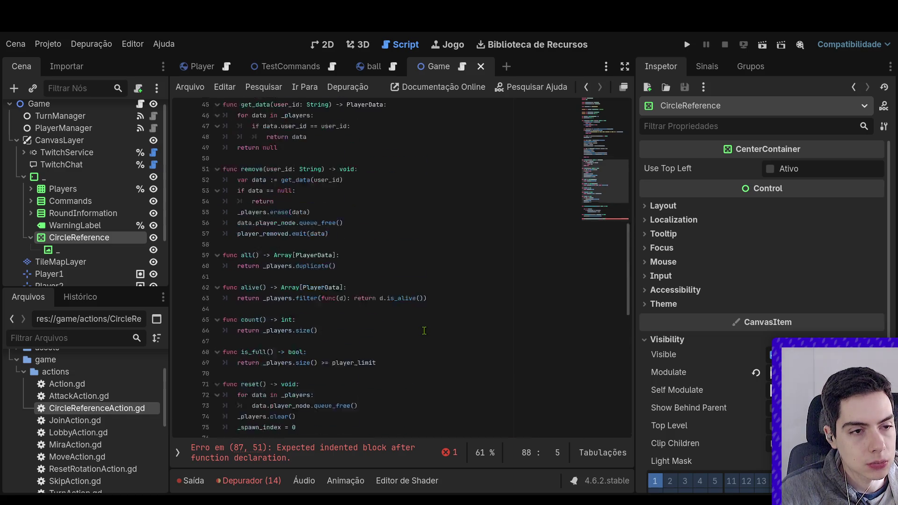
{"action": "scroll", "coordinate": [424, 331], "scroll_direction": "up", "scroll_amount": 15}
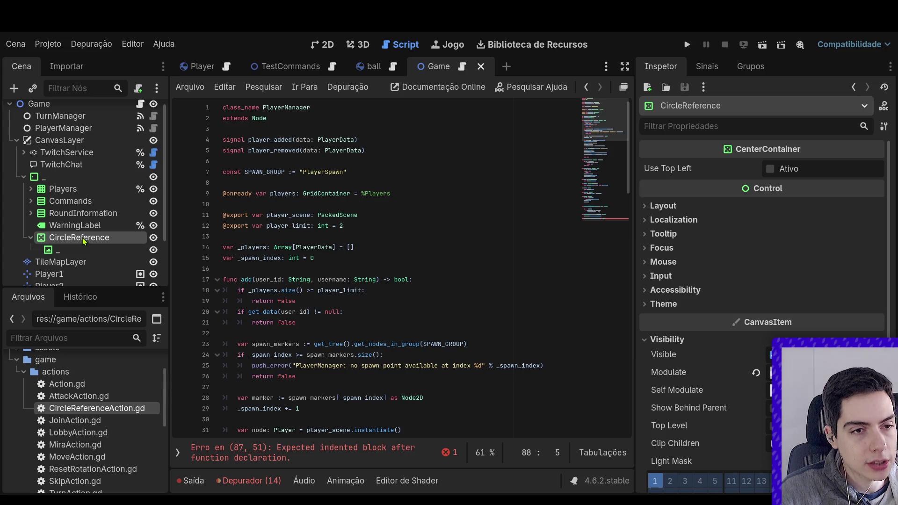
{"action": "scroll", "coordinate": [82, 237], "scroll_direction": "up", "scroll_amount": 1}
{"action": "scroll", "coordinate": [337, 327], "scroll_direction": "down", "scroll_amount": 12}
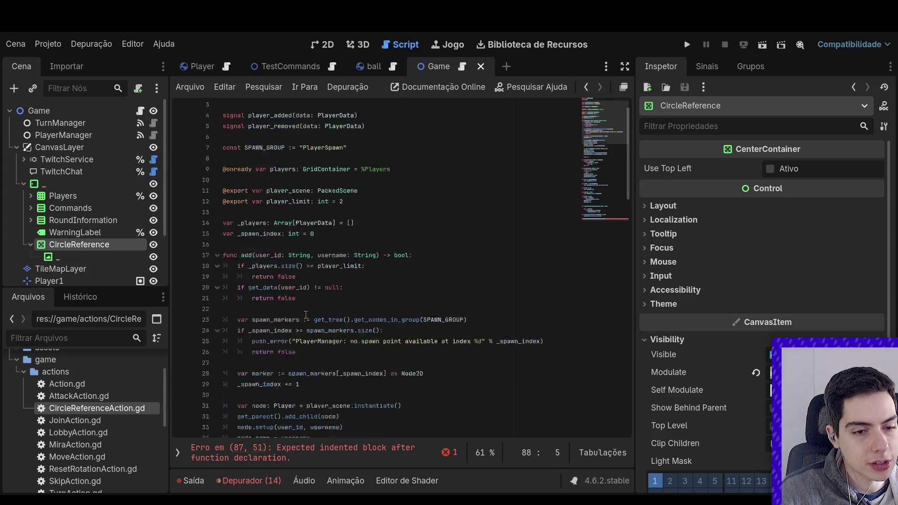
{"action": "scroll", "coordinate": [337, 326], "scroll_direction": "down", "scroll_amount": 12}
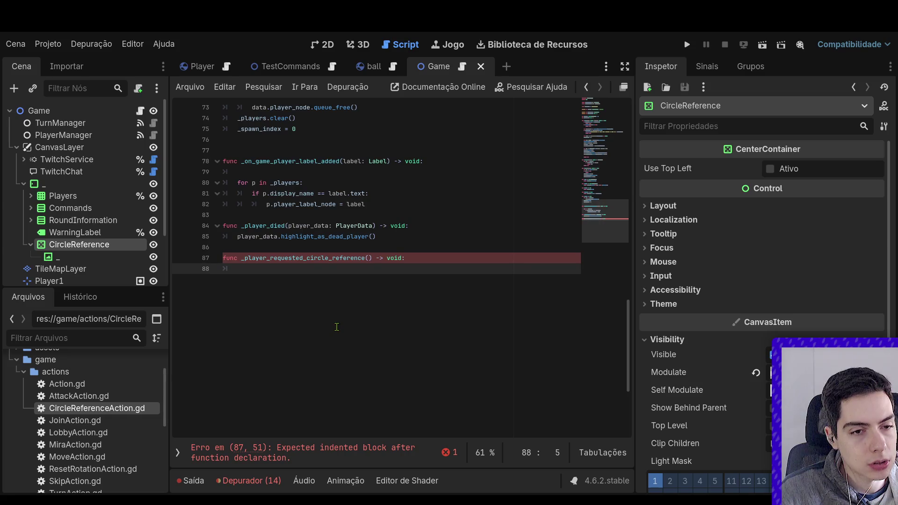
{"action": "scroll", "coordinate": [337, 327], "scroll_direction": "up", "scroll_amount": 3}
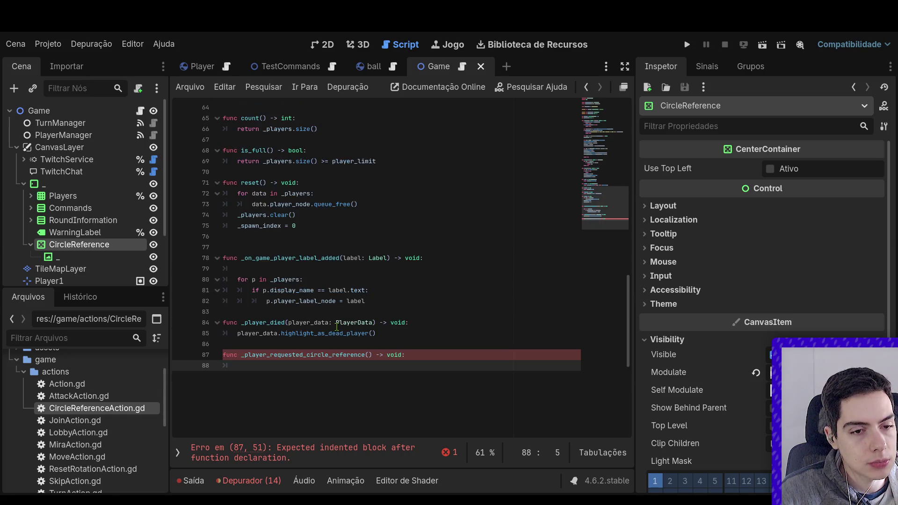
{"action": "left_click", "coordinate": [140, 110]}
{"action": "scroll", "coordinate": [304, 228], "scroll_direction": "down", "scroll_amount": 20}
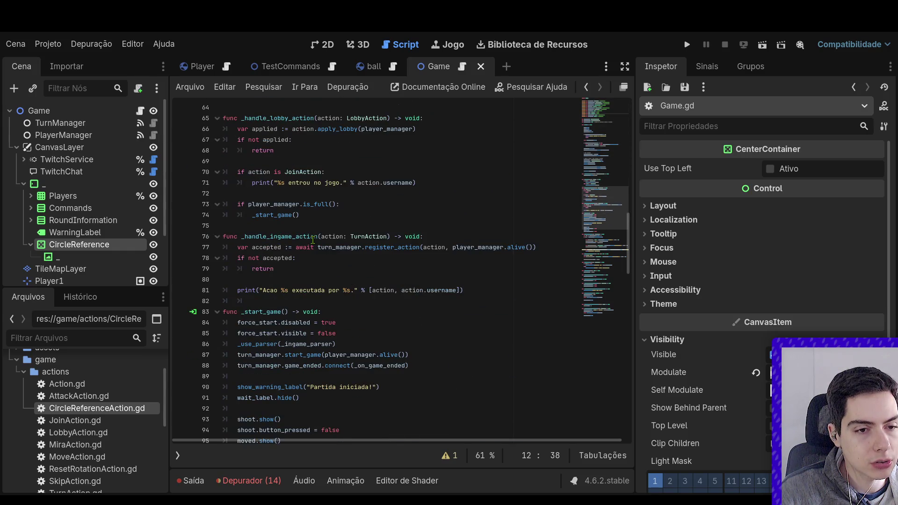
{"action": "scroll", "coordinate": [313, 240], "scroll_direction": "up", "scroll_amount": 1}
{"action": "scroll", "coordinate": [313, 240], "scroll_direction": "up", "scroll_amount": 15}
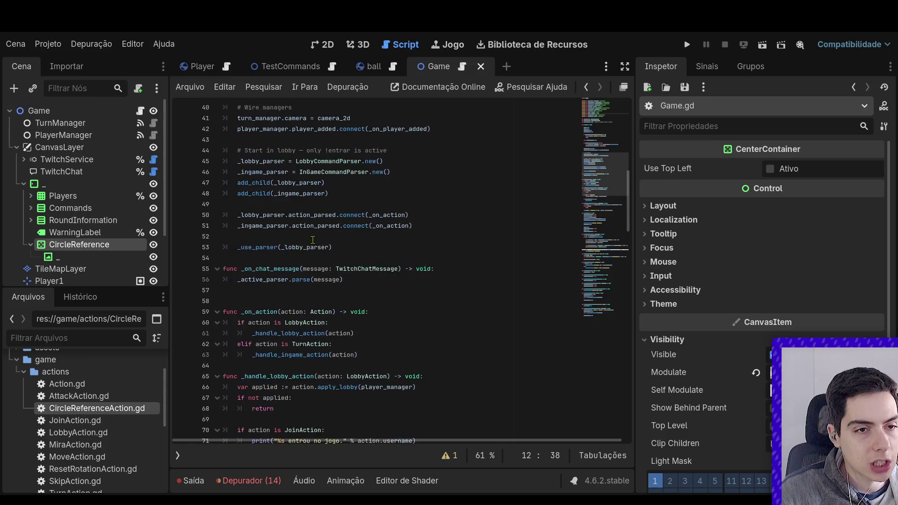
{"action": "scroll", "coordinate": [313, 240], "scroll_direction": "down", "scroll_amount": 20}
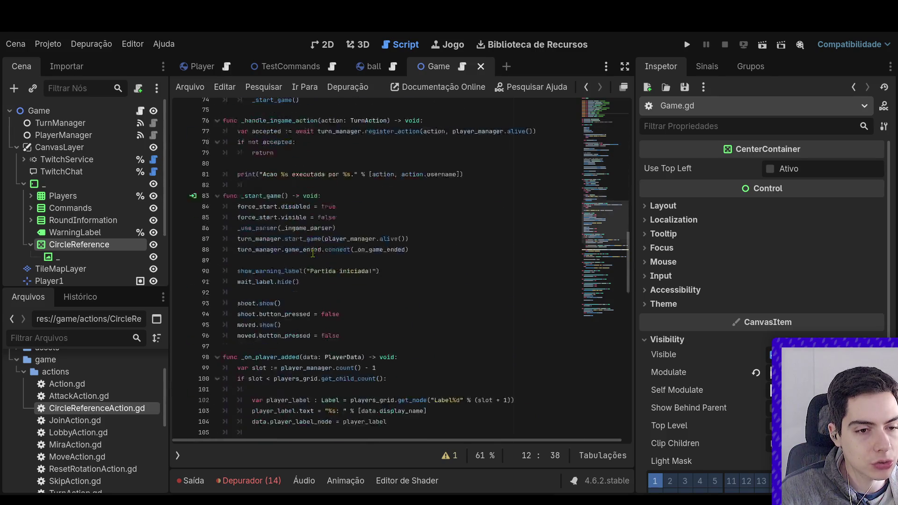
{"action": "left_click", "coordinate": [347, 216]}
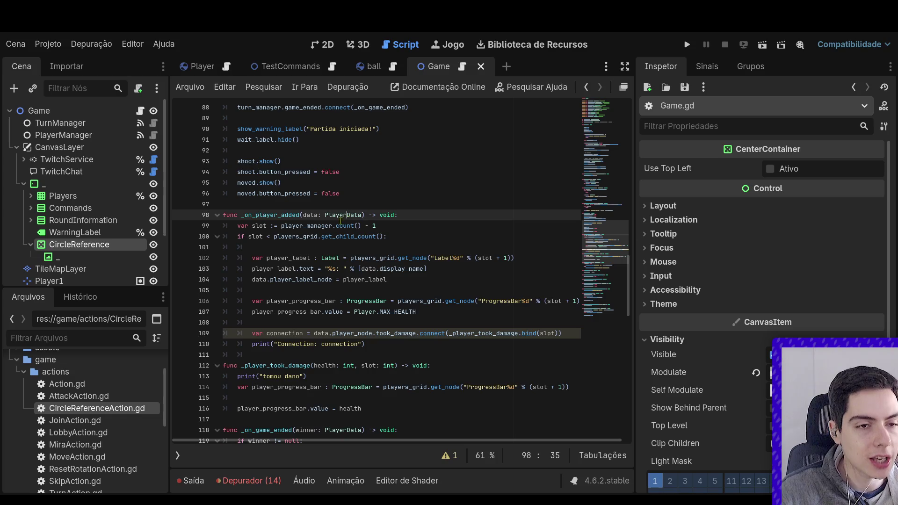
{"action": "left_click", "coordinate": [263, 226]}
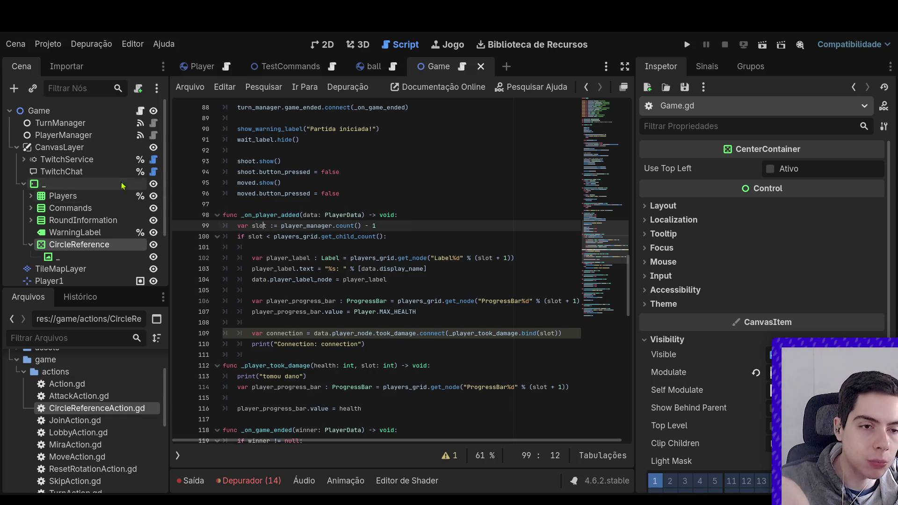
Delete the unfinished circle-reference function from PlayerManager.gd and save it.
{"action": "left_click", "coordinate": [153, 135]}
{"action": "left_click_drag", "start_coordinate": [238, 365], "coordinate": [188, 359]}
{"action": "key", "text": "BackSpace"}
{"action": "key", "text": "BackSpace"}
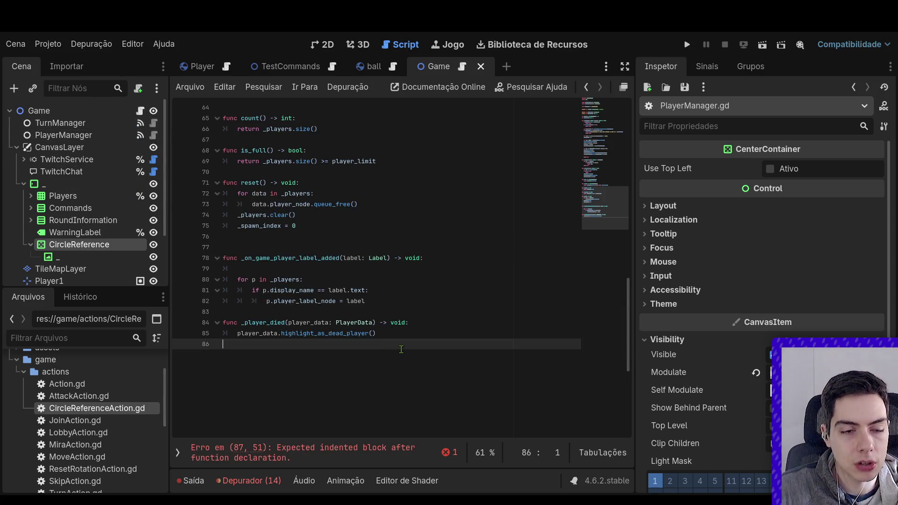
{"action": "key", "text": "ctrl+s"}
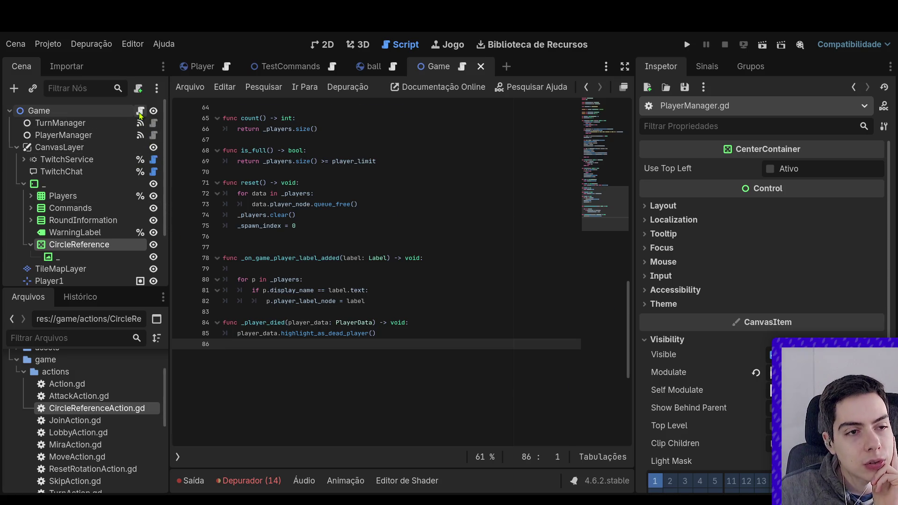
In Game.gd, remove the connection debug print and the 'var connection =' prefix.
{"action": "left_click", "coordinate": [140, 111]}
{"action": "left_click_drag", "start_coordinate": [379, 347], "coordinate": [252, 345]}
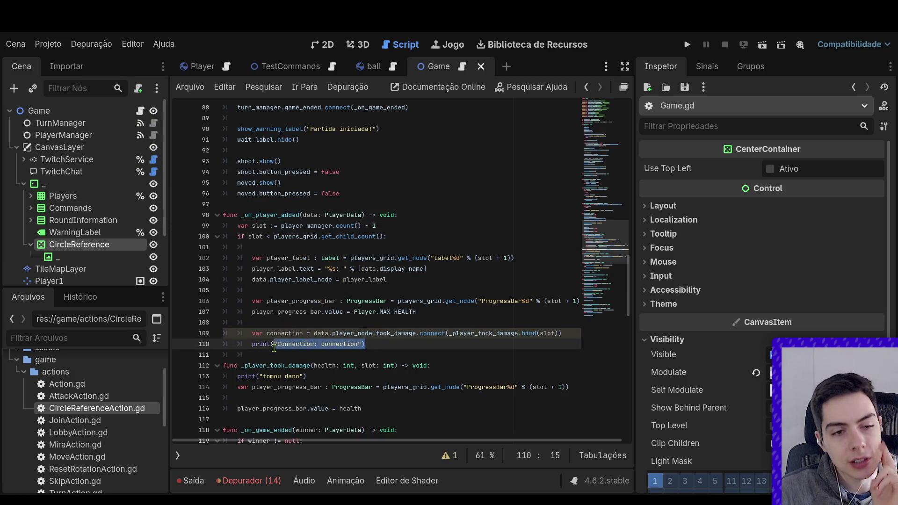
{"action": "key", "text": "BackSpace"}
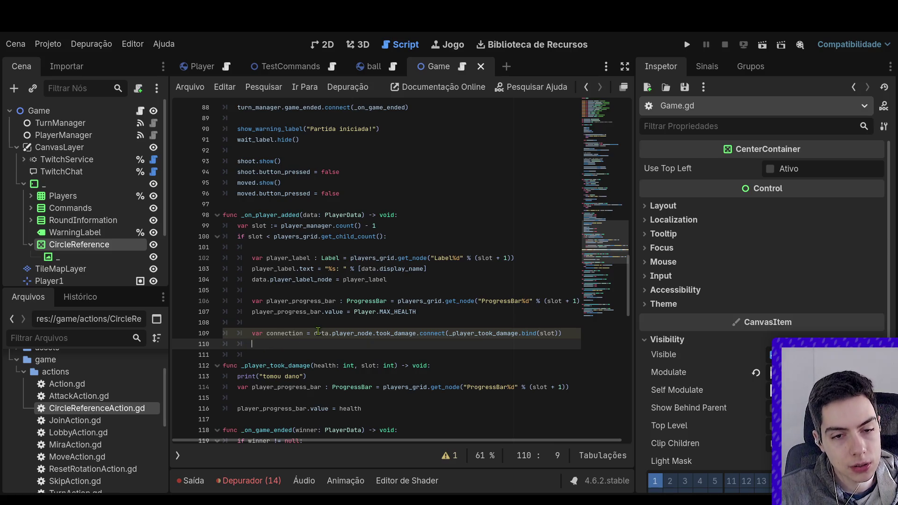
{"action": "left_click_drag", "start_coordinate": [314, 334], "coordinate": [249, 336]}
{"action": "key", "text": "BackSpace"}
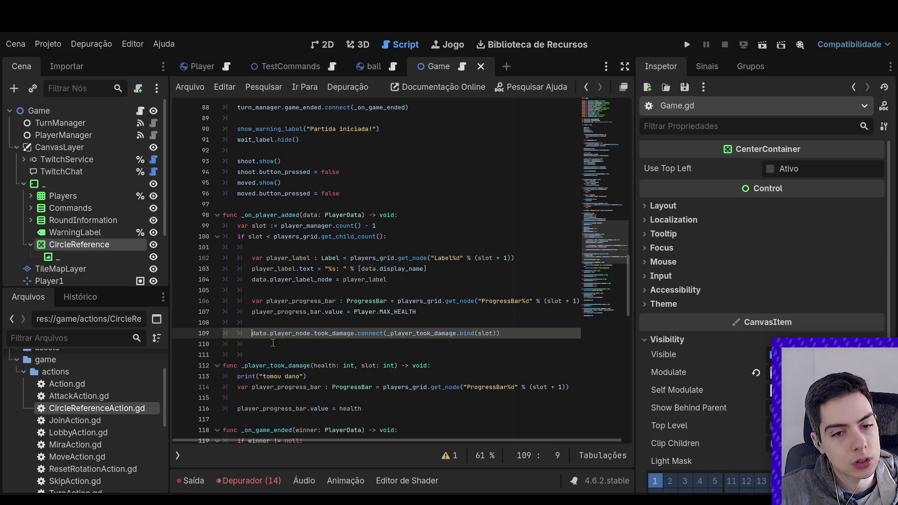
{"action": "left_click", "coordinate": [280, 345]}
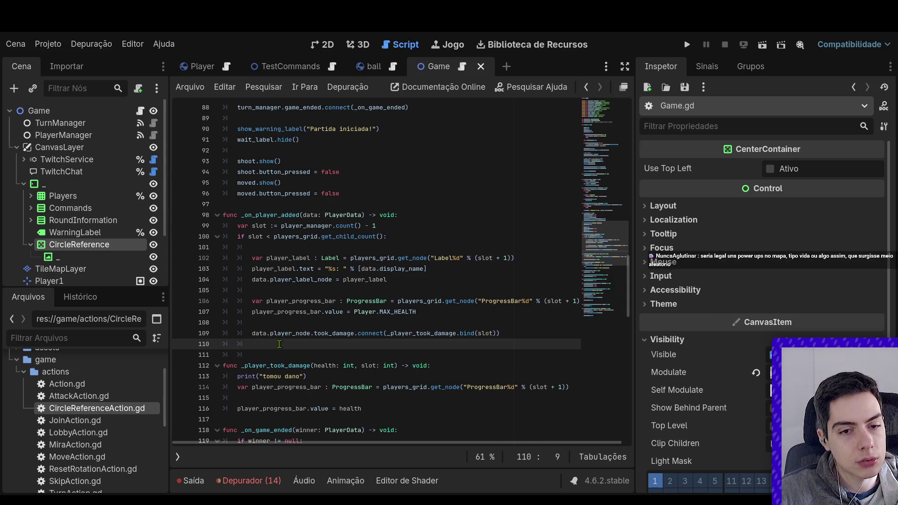
Check the slot declaration and _player_took_damage definition, then place the caret on line 111.
{"action": "left_click", "coordinate": [486, 333], "text": "ctrl"}
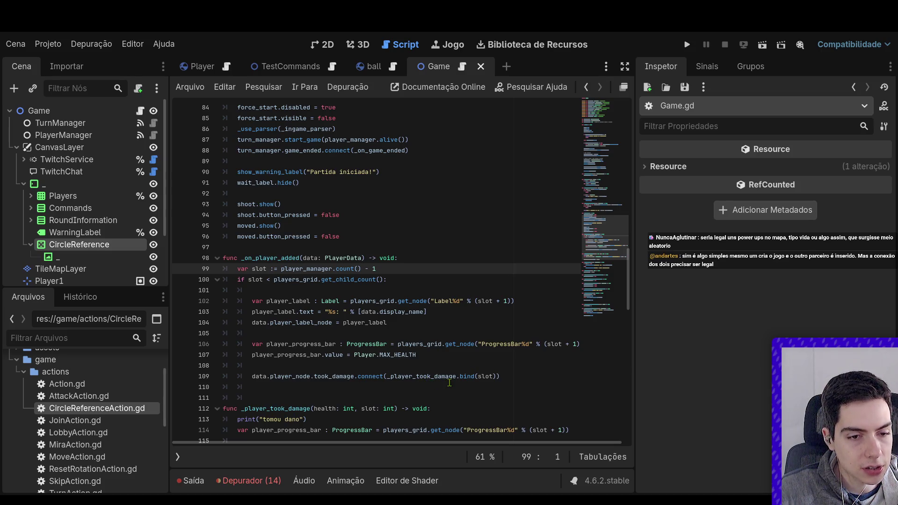
{"action": "left_click", "coordinate": [423, 377], "text": "ctrl"}
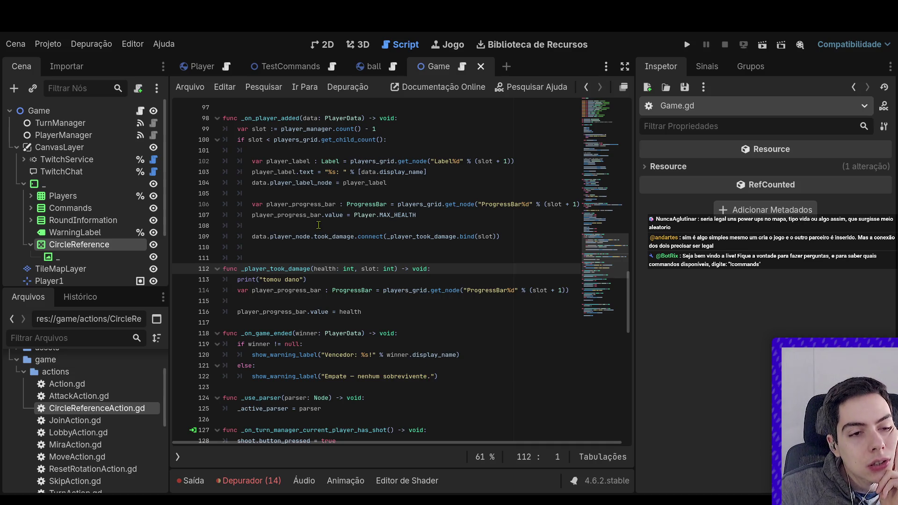
{"action": "left_click", "coordinate": [327, 248]}
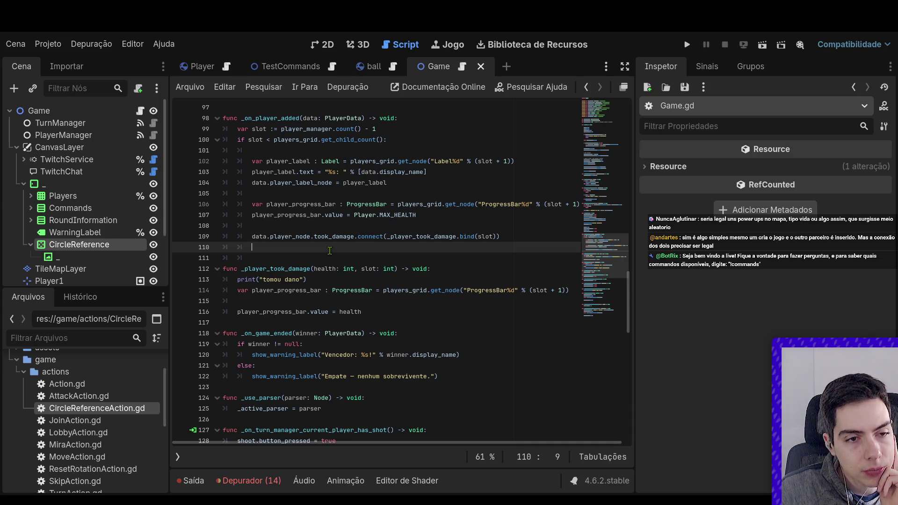
{"action": "left_click", "coordinate": [268, 268]}
{"action": "left_click", "coordinate": [265, 262]}
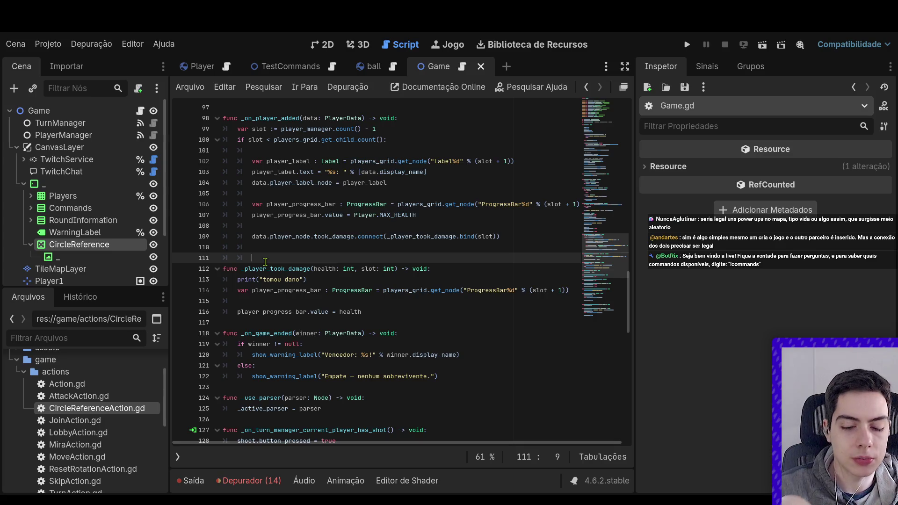
Add func _player_request_to_show_circle_reference() -> void: with a pass body to Game.gd.
{"action": "key", "text": "Return"}
{"action": "key", "text": "Return"}
{"action": "key", "text": "Up"}
{"action": "key", "text": "BackSpace"}
{"action": "key", "text": "BackSpace"}
{"action": "type", "text": "func _player_want"}
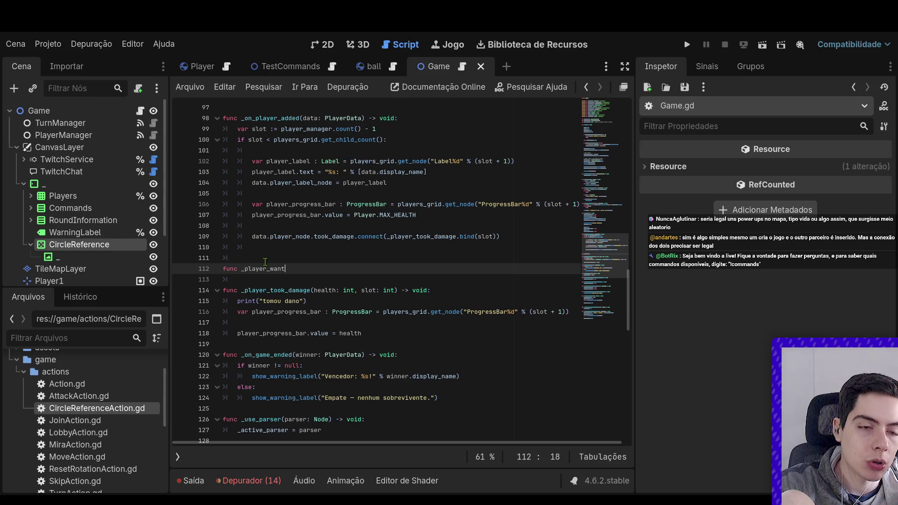
{"action": "key", "text": "BackSpace"}
{"action": "key", "text": "BackSpace"}
{"action": "key", "text": "BackSpace"}
{"action": "key", "text": "BackSpace"}
{"action": "type", "text": "request"}
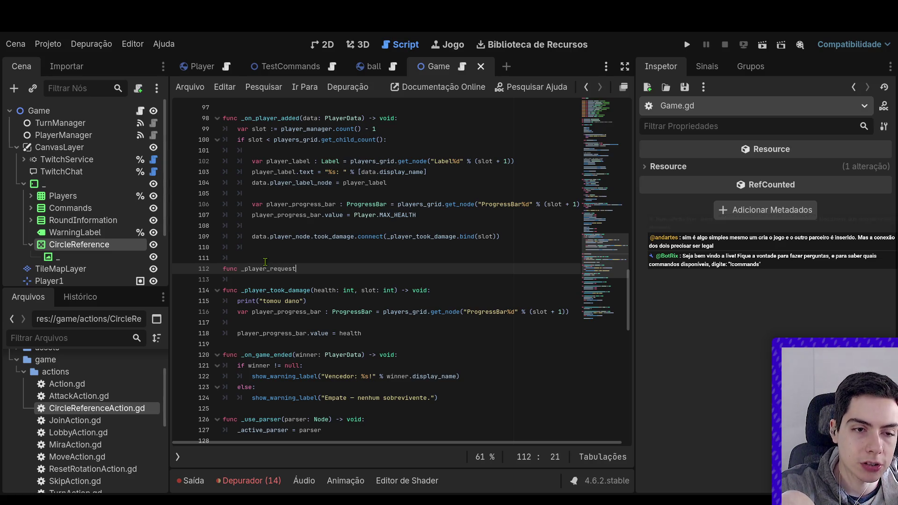
{"action": "type", "text": "_to_show__"}
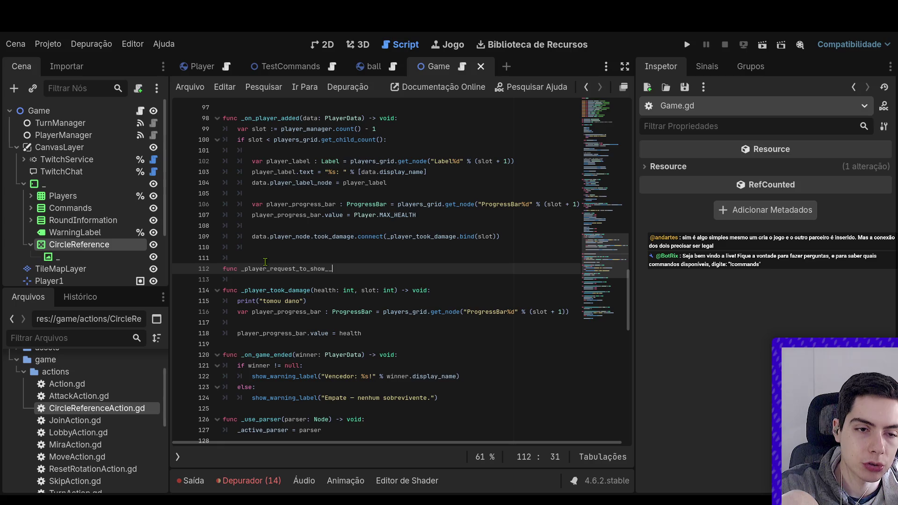
{"action": "key", "text": "BackSpace"}
{"action": "type", "text": "circle_reference() "}
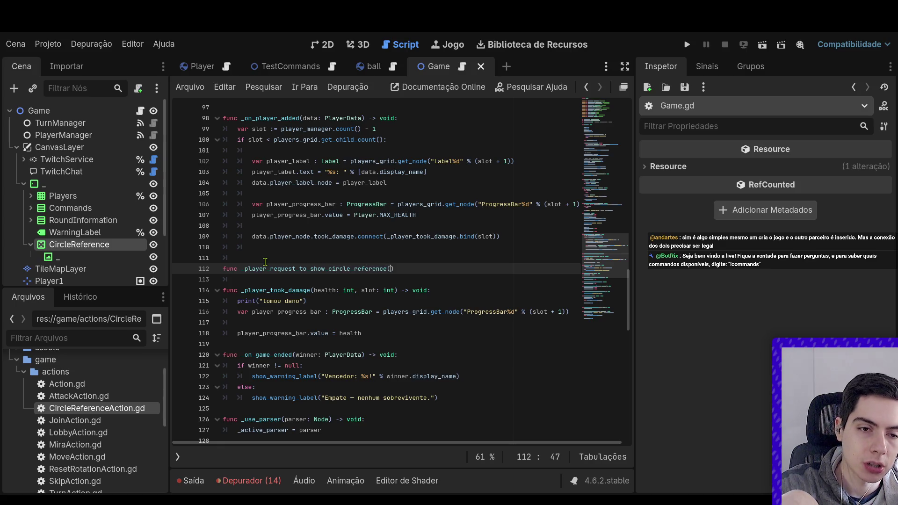
{"action": "type", "text": "-> void:"}
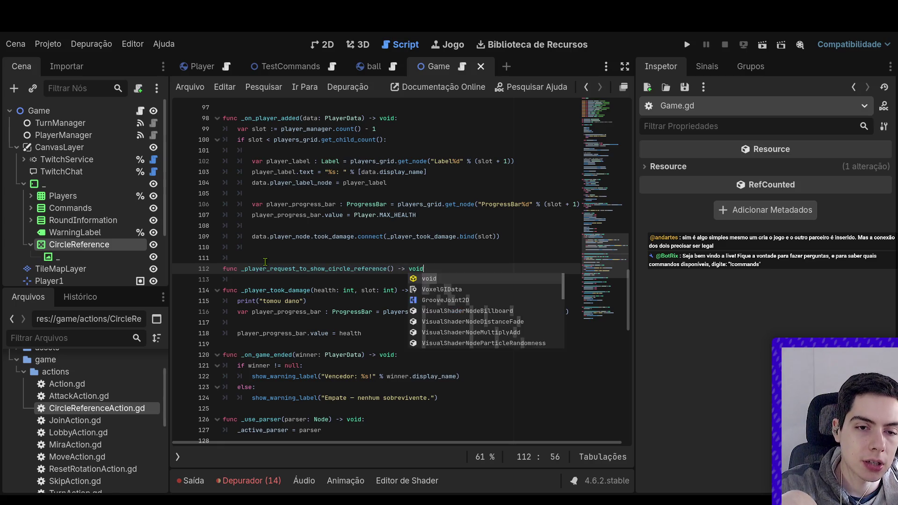
{"action": "key", "text": "Return"}
{"action": "type", "text": "pass"}
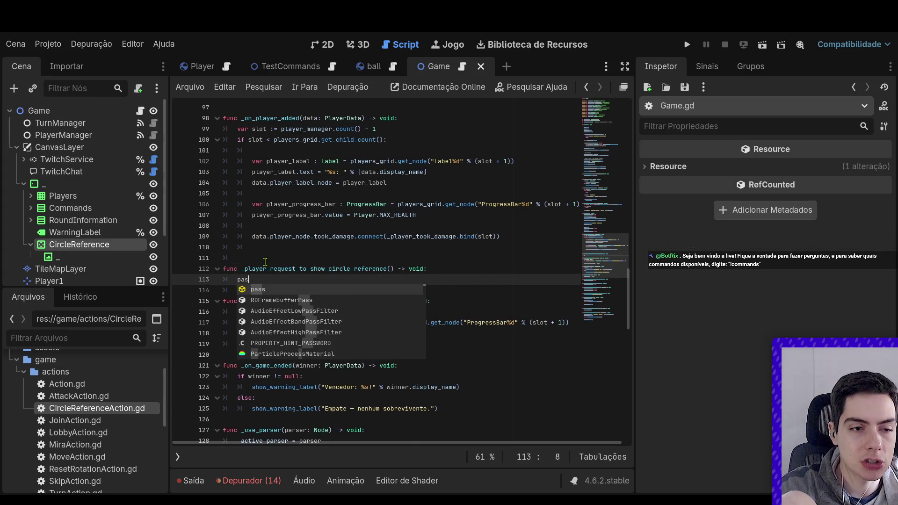
{"action": "scroll", "coordinate": [245, 256], "scroll_direction": "up", "scroll_amount": 20}
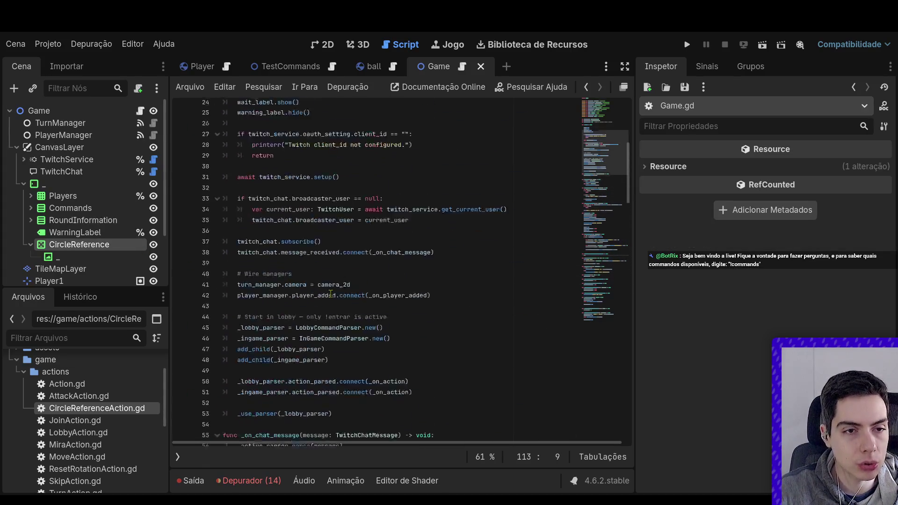
{"action": "left_click", "coordinate": [414, 246]}
{"action": "key", "text": "Return"}
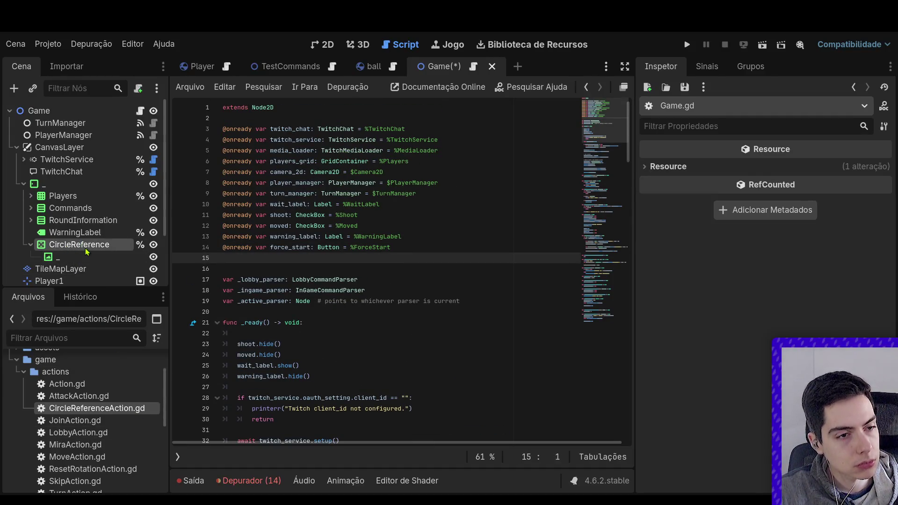
{"action": "left_click", "coordinate": [86, 247]}
{"action": "left_click_drag", "start_coordinate": [85, 247], "coordinate": [286, 266]}
{"action": "scroll", "coordinate": [317, 283], "scroll_direction": "down", "scroll_amount": 10}
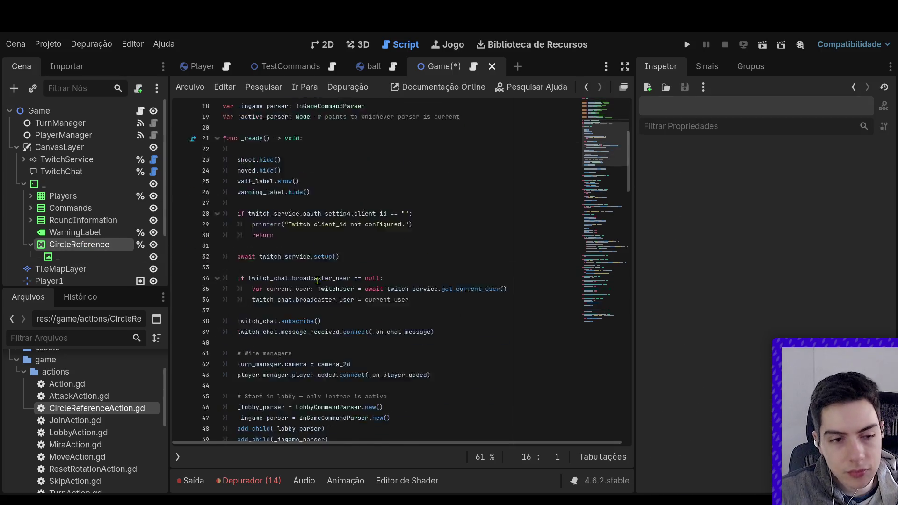
{"action": "scroll", "coordinate": [318, 283], "scroll_direction": "down", "scroll_amount": 15}
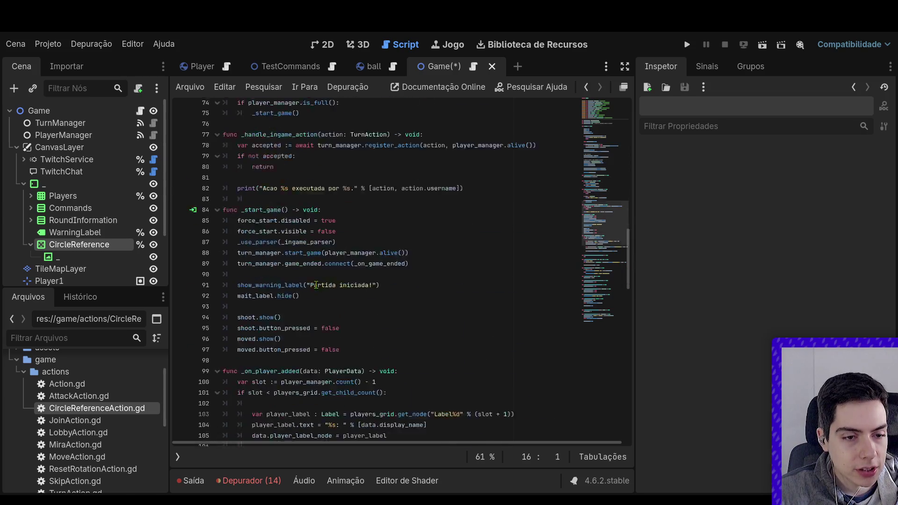
{"action": "left_click", "coordinate": [315, 290]}
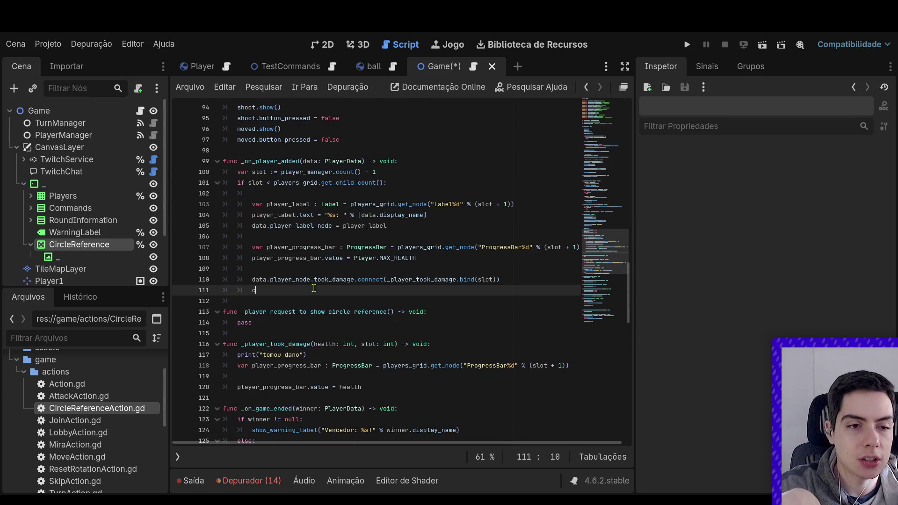
Write data.player_node.show_circle_reference.connect(_player_request_to_show_circle_reference) on line 111.
{"action": "type", "text": "data.player"}
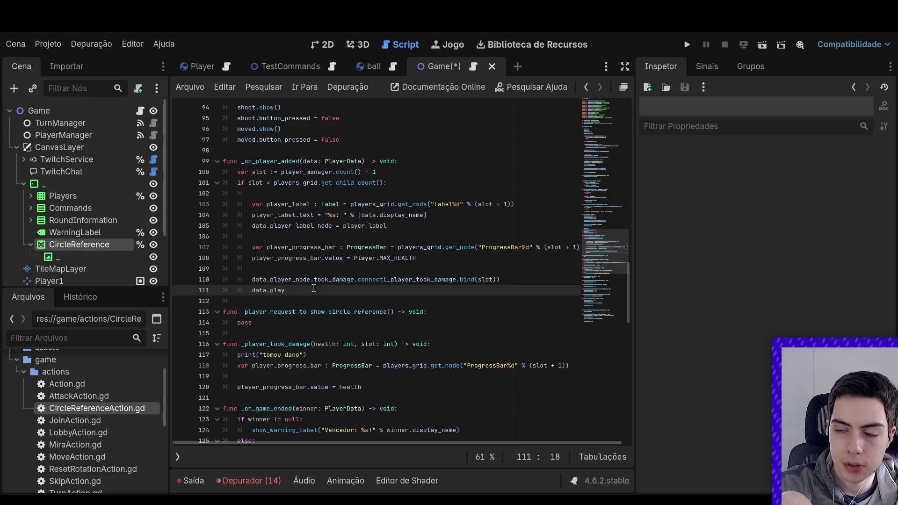
{"action": "key", "text": "Return"}
{"action": "key", "text": "BackSpace"}
{"action": "key", "text": "BackSpace"}
{"action": "key", "text": "BackSpace"}
{"action": "type", "text": "node."}
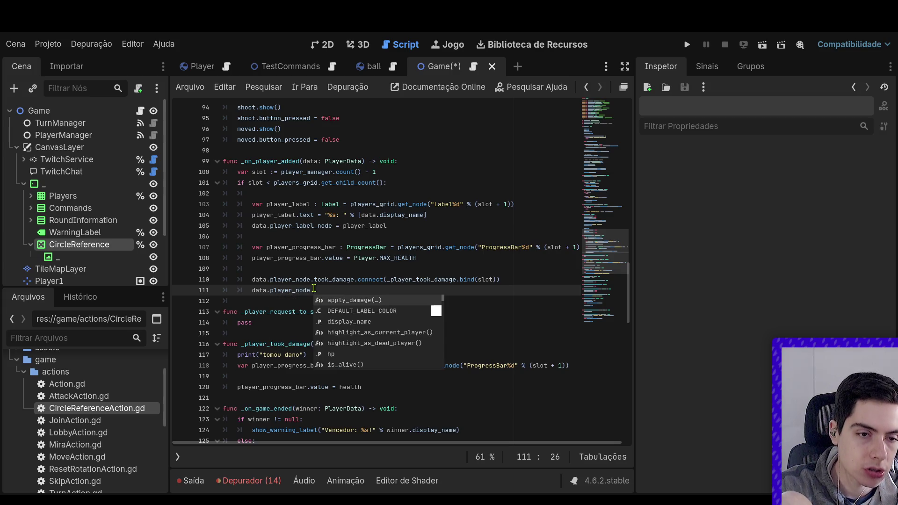
{"action": "type", "text": "show"}
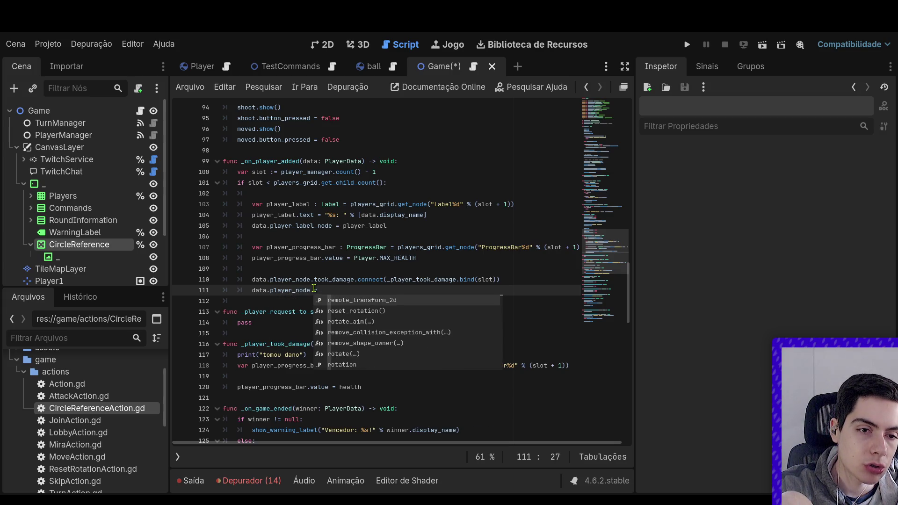
{"action": "key", "text": "Return"}
{"action": "type", "text": "con"}
{"action": "key", "text": "Return"}
{"action": "double_click", "coordinate": [305, 311]}
{"action": "key", "text": "ctrl+c"}
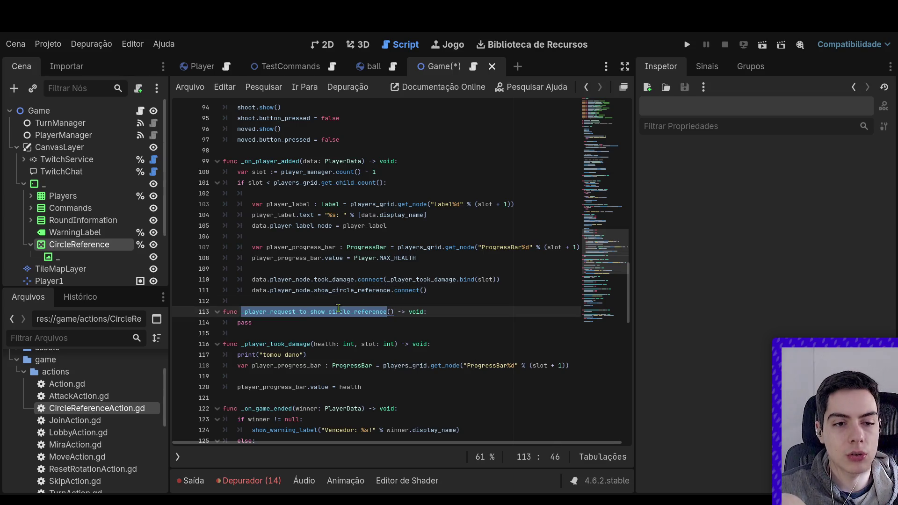
{"action": "left_click", "coordinate": [424, 291]}
{"action": "key", "text": "ctrl+v"}
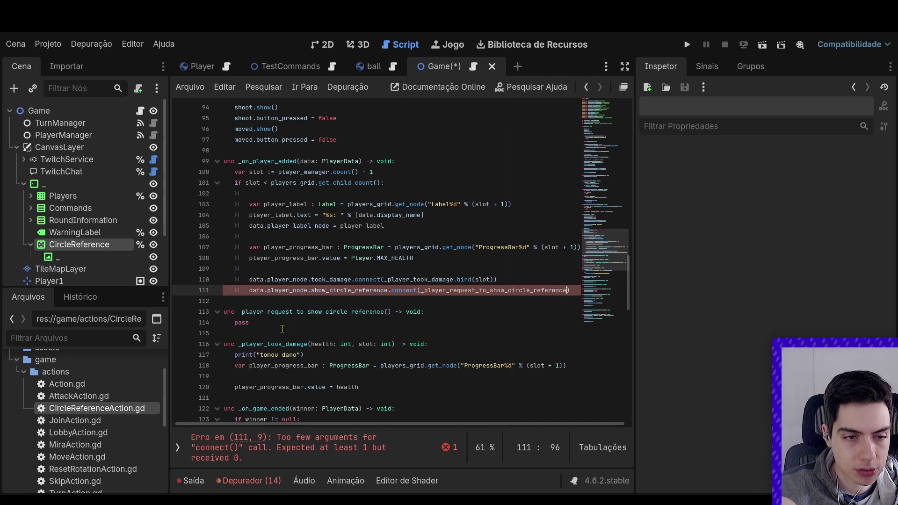
{"action": "left_click", "coordinate": [273, 333]}
{"action": "left_click", "coordinate": [271, 315]}
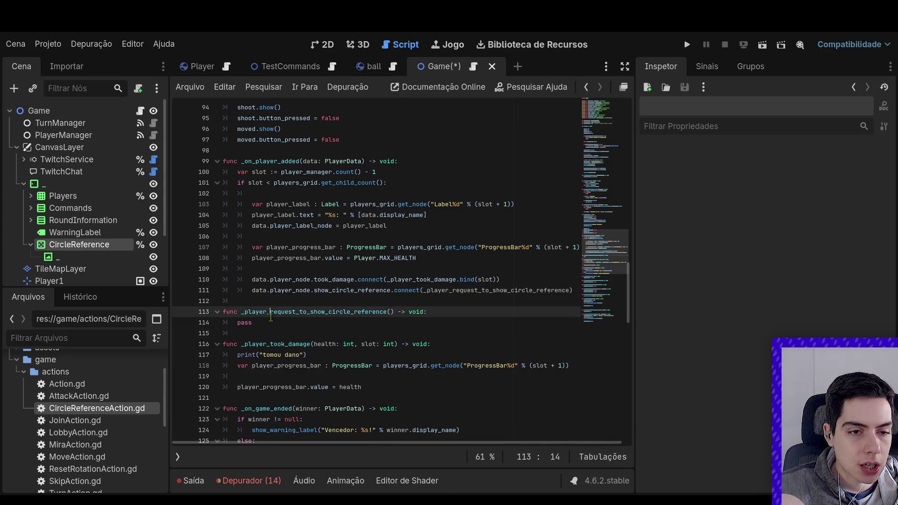
{"action": "left_click", "coordinate": [256, 325]}
Replace pass with circle_reference.visible = true and await get_tree().create_timer(2).timeout.
{"action": "type", "text": "circle_reference.vi"}
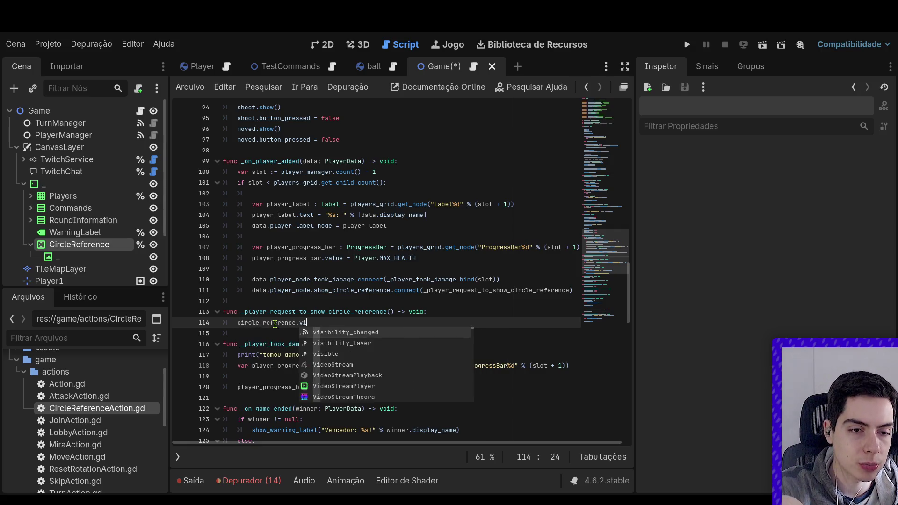
{"action": "type", "text": "sible = true"}
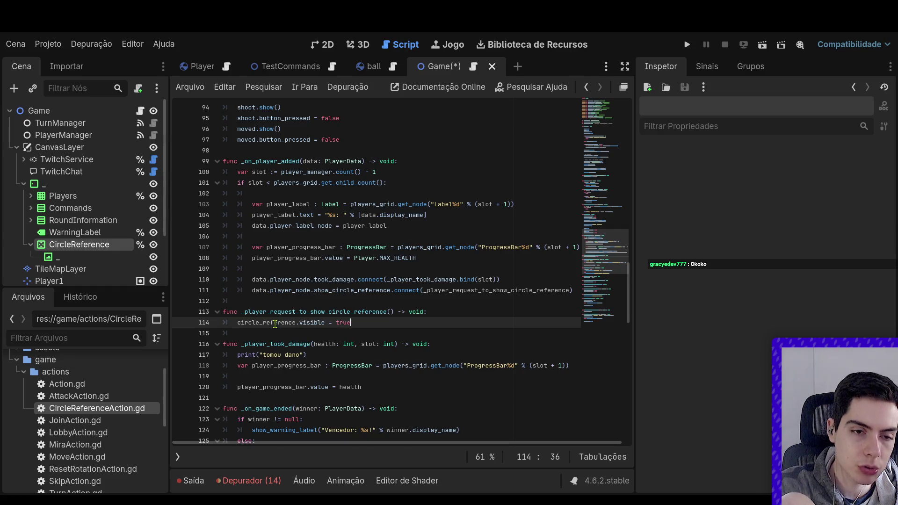
{"action": "key", "text": "Return"}
{"action": "key", "text": "Return"}
{"action": "type", "text": "get_tree().create"}
{"action": "key", "text": "Return"}
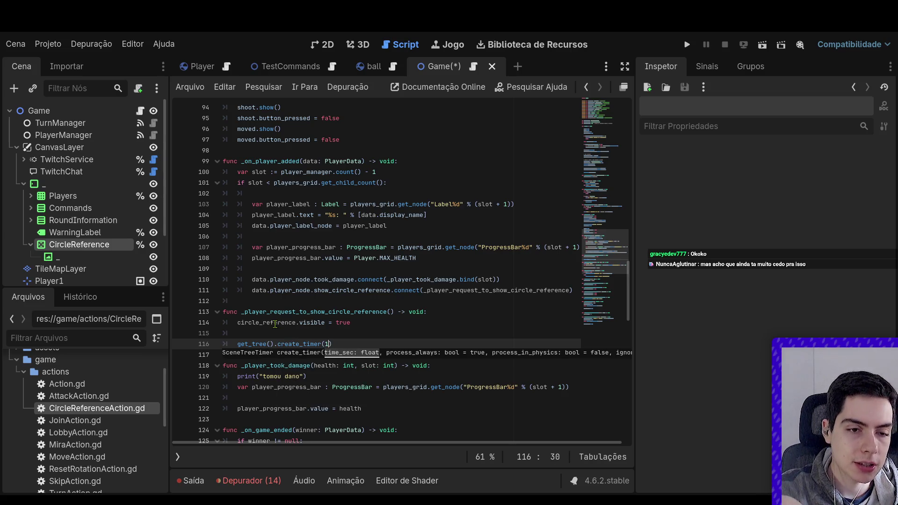
{"action": "type", "text": "ti"}
{"action": "key", "text": "Return"}
{"action": "key", "text": "Home"}
{"action": "type", "text": "await"}
{"action": "left_click", "coordinate": [390, 341]}
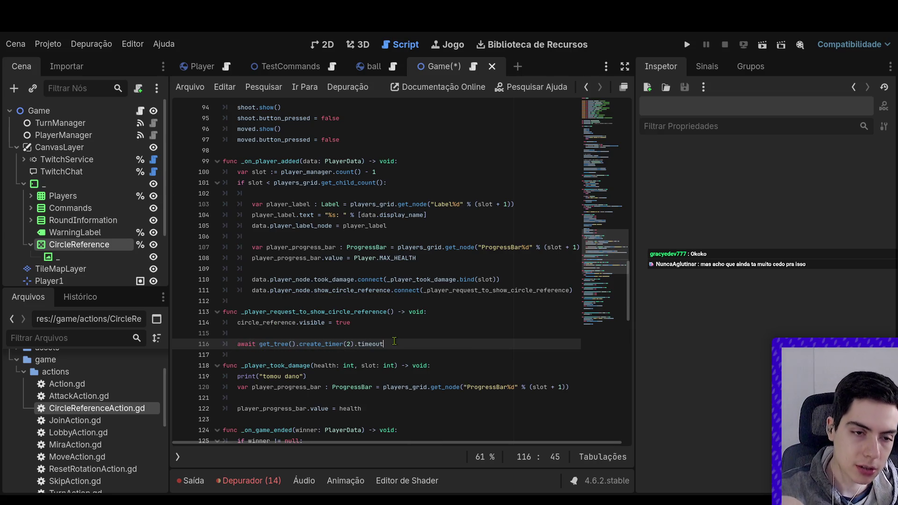
{"action": "key", "text": "Return"}
{"action": "key", "text": "Return"}
{"action": "key", "text": "ctrl+space"}
{"action": "key", "text": "Escape"}
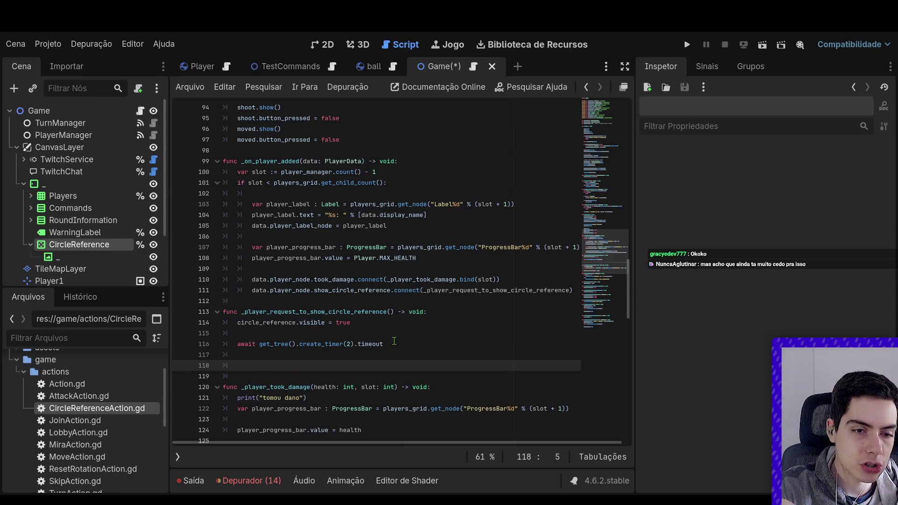
Add circle_reference.visible = false after the await and save.
{"action": "left_click_drag", "start_coordinate": [351, 323], "coordinate": [238, 323]}
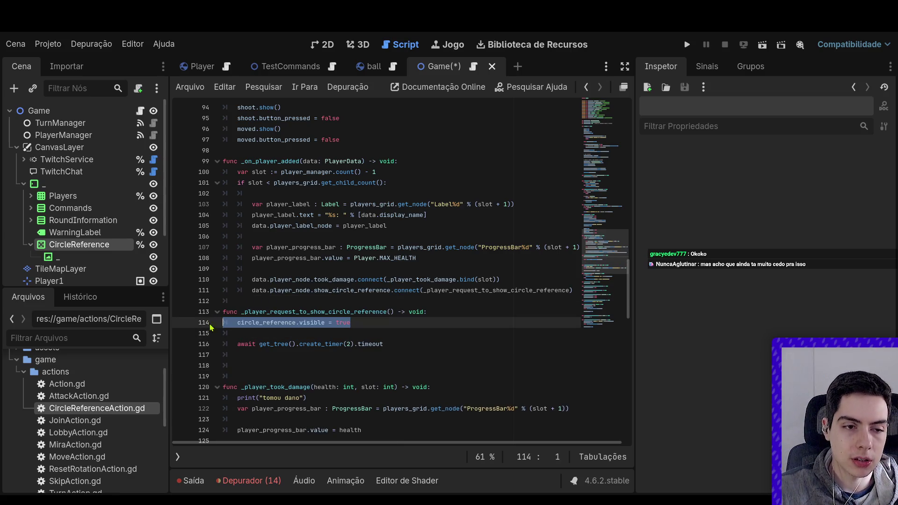
{"action": "key", "text": "ctrl+c"}
{"action": "left_click", "coordinate": [244, 365]}
{"action": "key", "text": "Tab"}
{"action": "key", "text": "ctrl+v"}
{"action": "left_click", "coordinate": [244, 364]}
{"action": "key", "text": "BackSpace"}
{"action": "double_click", "coordinate": [346, 365]}
{"action": "type", "text": "false"}
{"action": "key", "text": "ctrl+s"}
{"action": "left_click", "coordinate": [432, 357]}
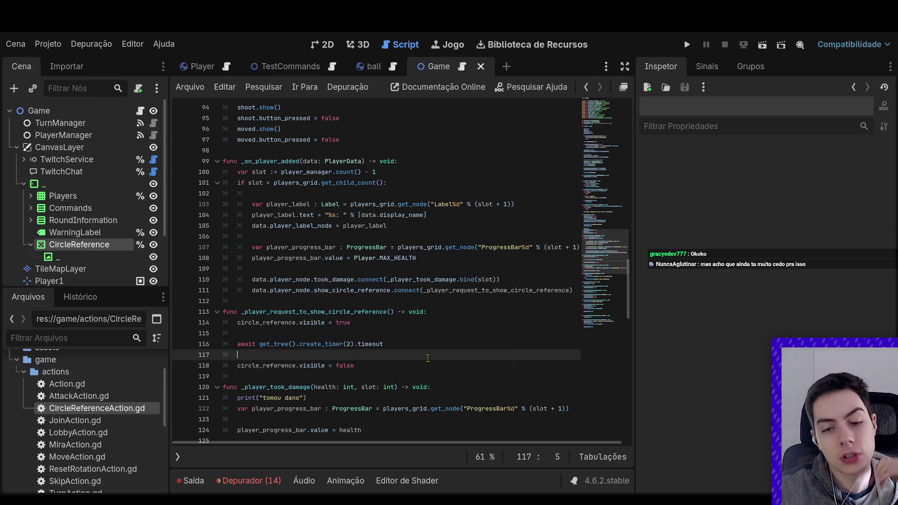
{"action": "scroll", "coordinate": [519, 337], "scroll_direction": "up", "scroll_amount": 1}
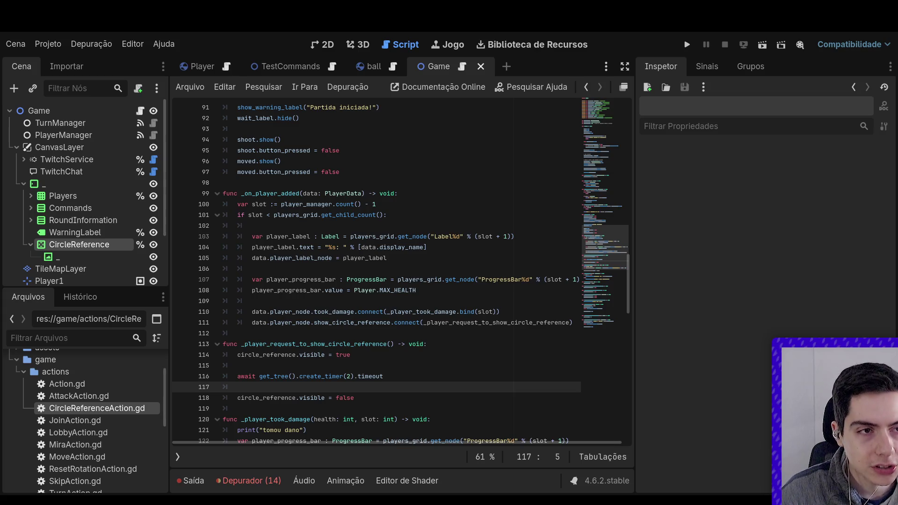
{"action": "left_click", "coordinate": [472, 322]}
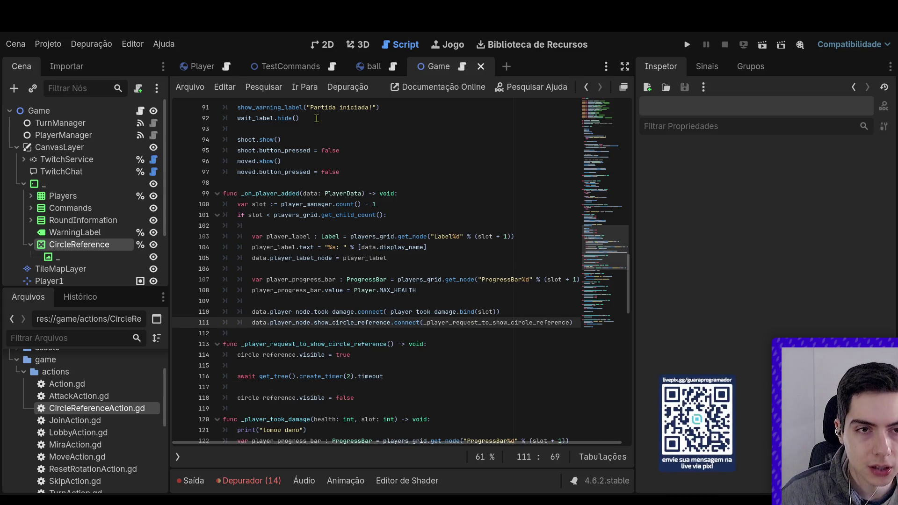
{"action": "left_click", "coordinate": [762, 53]}
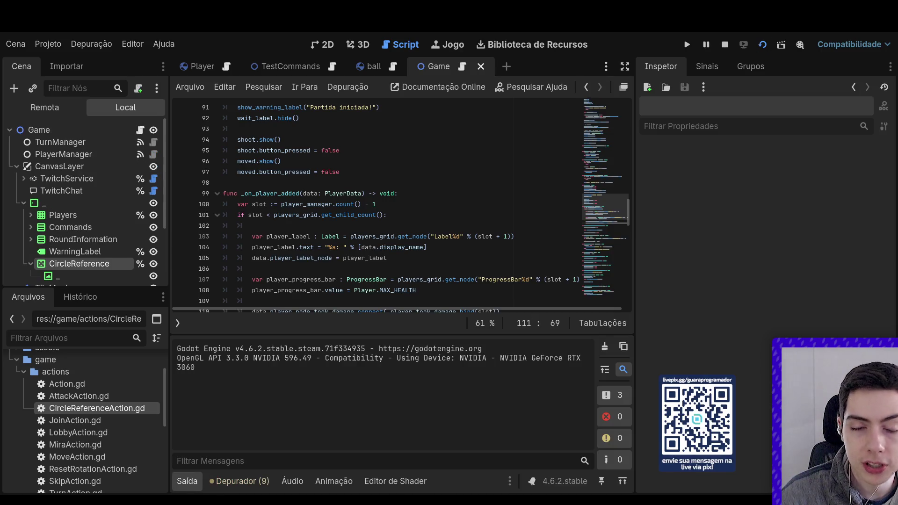
{"action": "key", "text": "F8"}
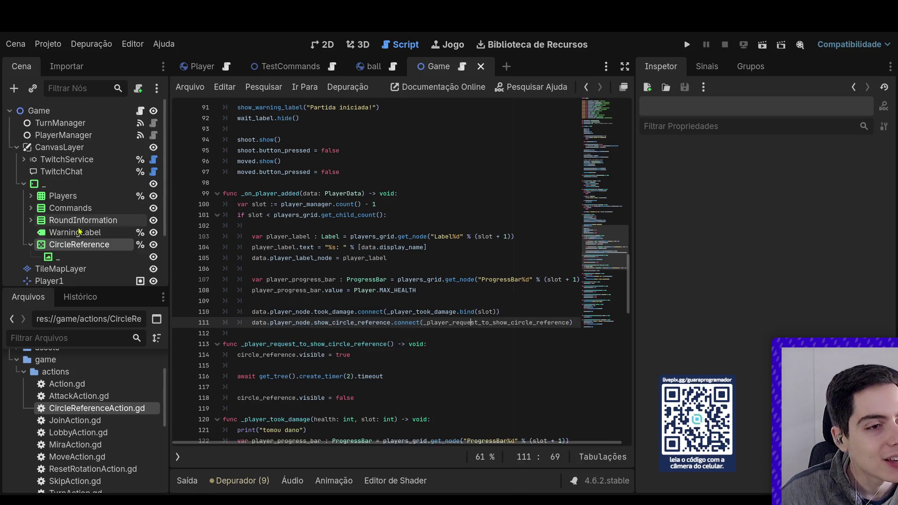
Add circle_reference.visible = false at the top of _ready and run the current scene.
{"action": "scroll", "coordinate": [351, 289], "scroll_direction": "up", "scroll_amount": 10}
{"action": "scroll", "coordinate": [351, 288], "scroll_direction": "up", "scroll_amount": 15}
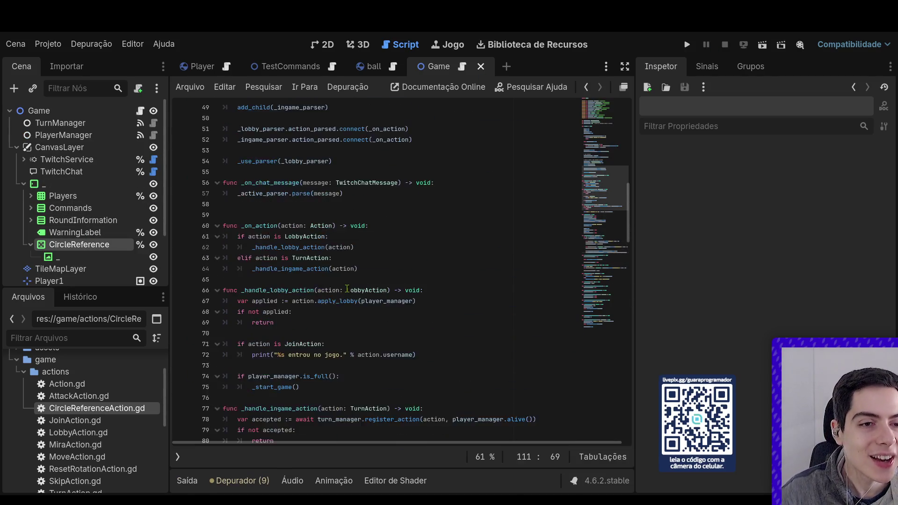
{"action": "scroll", "coordinate": [348, 289], "scroll_direction": "up", "scroll_amount": 1}
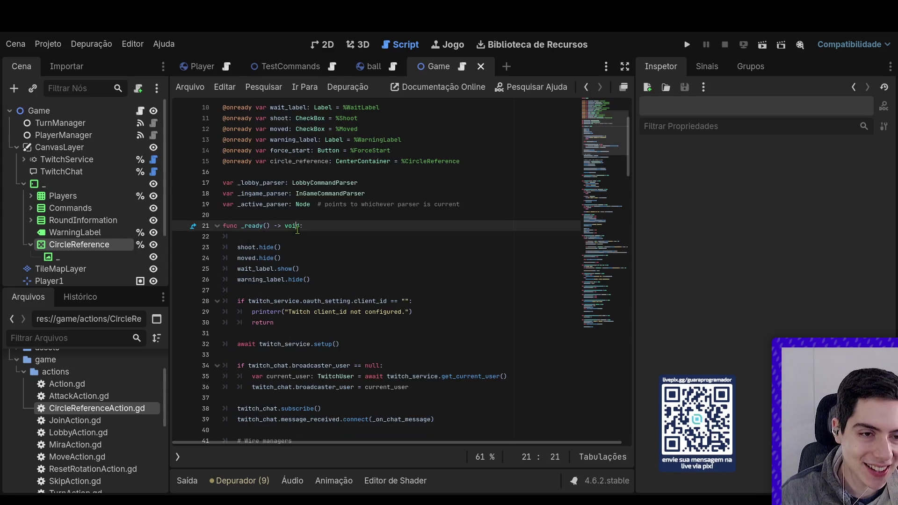
{"action": "left_click", "coordinate": [305, 236]}
{"action": "type", "text": "circle_reference.visible"}
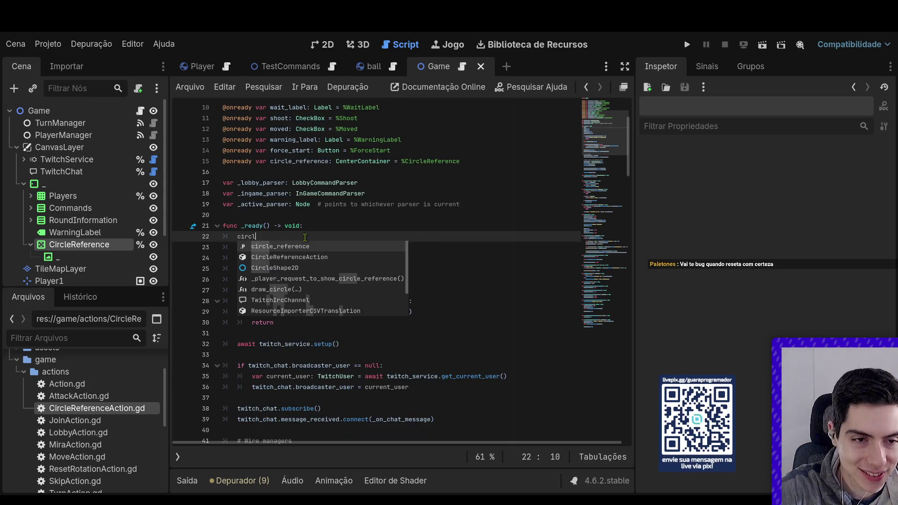
{"action": "type", "text": " = false"}
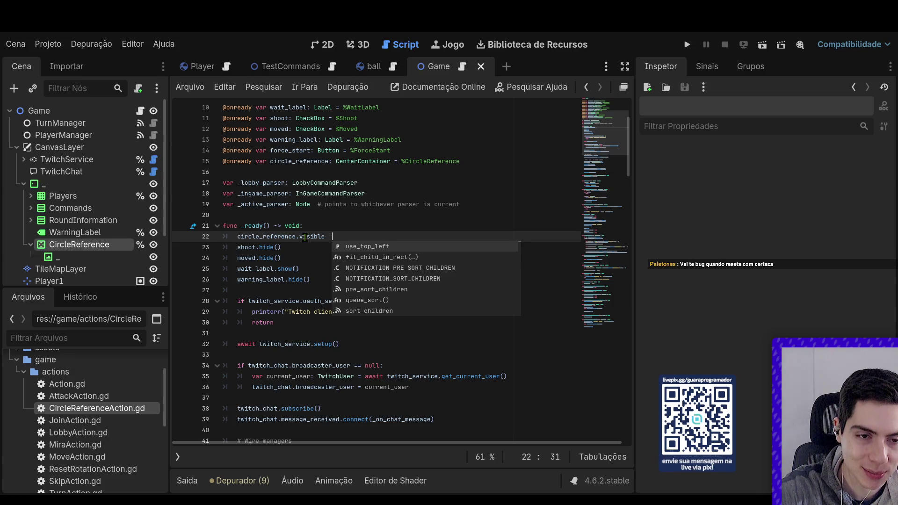
{"action": "left_click", "coordinate": [763, 45]}
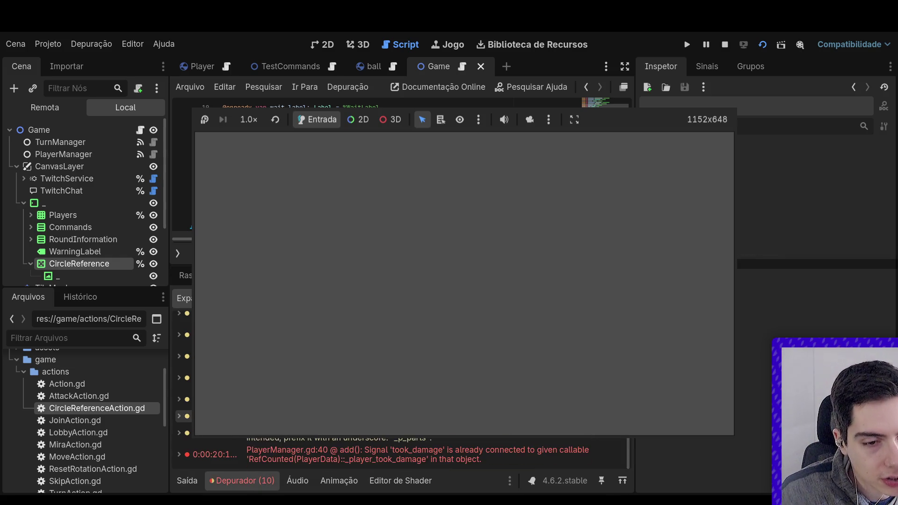
Follow the took_damage 'already connected' error to PlayerManager.gd line 40.
{"action": "left_click", "coordinate": [376, 461]}
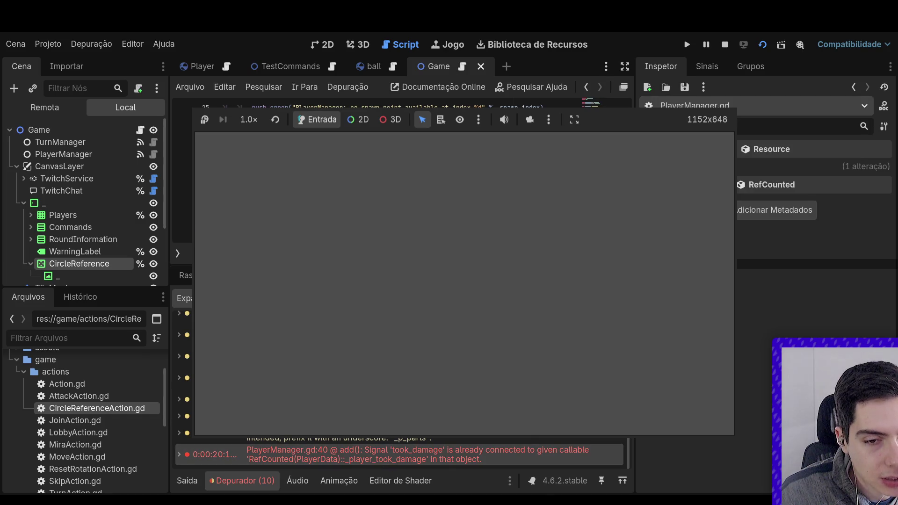
{"action": "scroll", "coordinate": [403, 229], "scroll_direction": "down", "scroll_amount": 3}
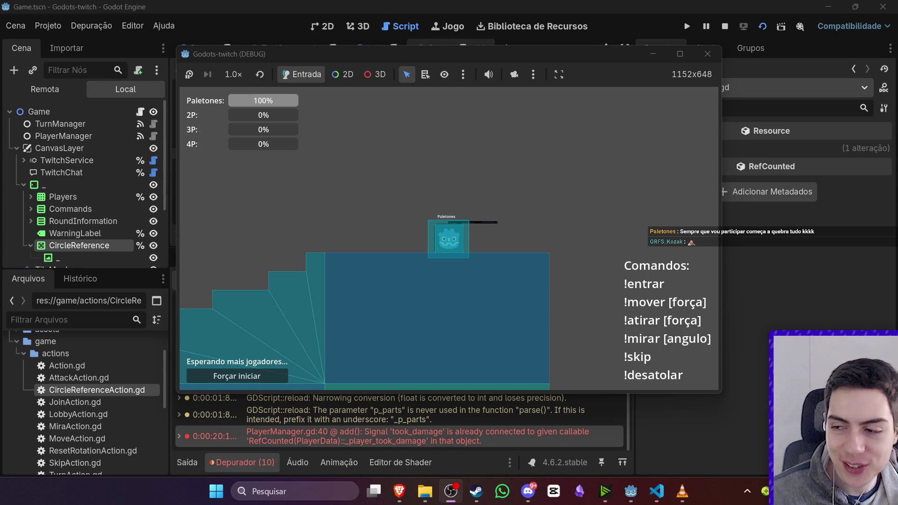
{"action": "key", "text": "alt+Tab"}
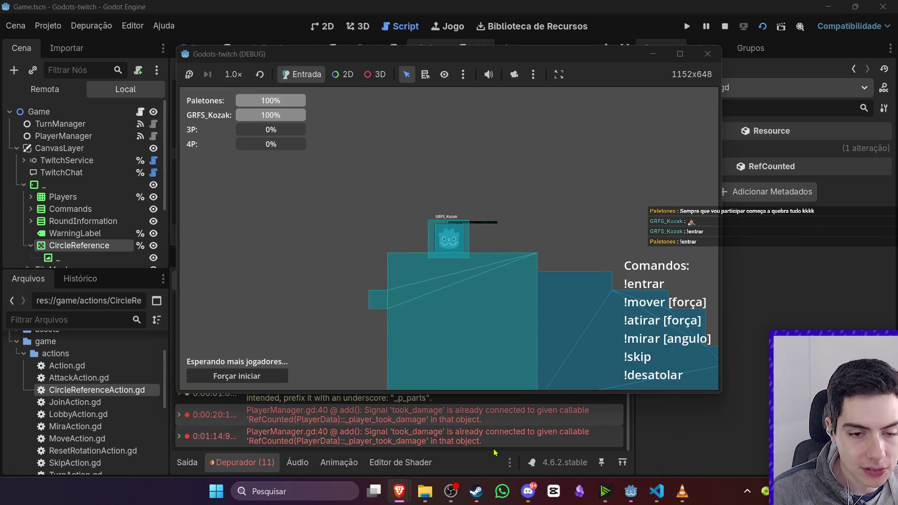
{"action": "double_click", "coordinate": [511, 416]}
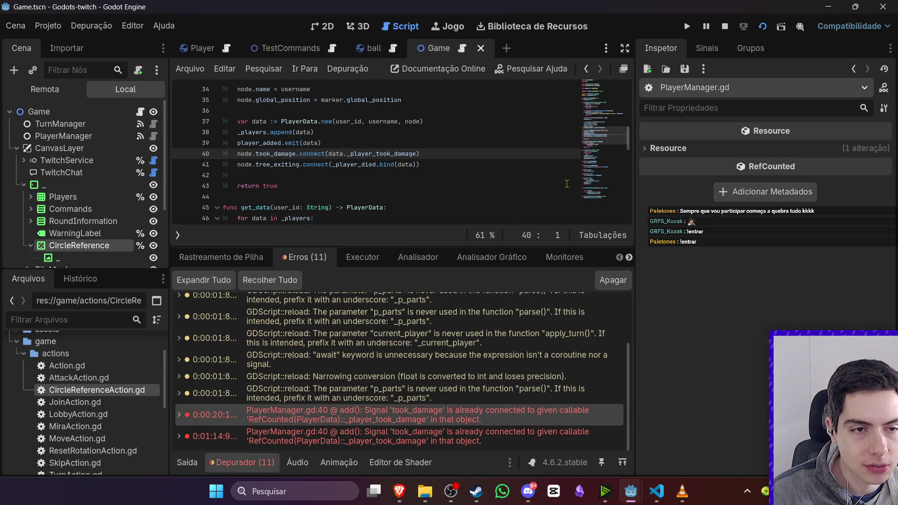
Scroll through PlayerManager.gd, then open and scroll the Game script.
{"action": "scroll", "coordinate": [563, 186], "scroll_direction": "up", "scroll_amount": 2}
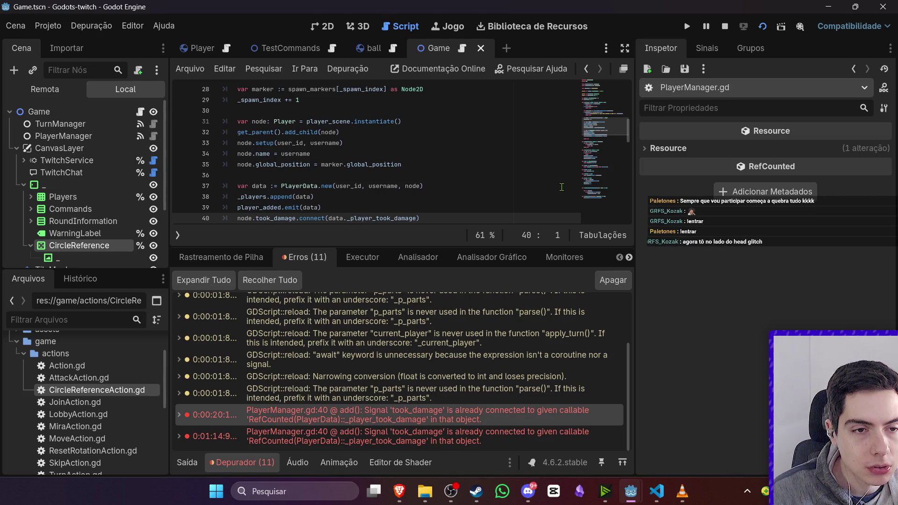
{"action": "scroll", "coordinate": [562, 187], "scroll_direction": "down", "scroll_amount": 1}
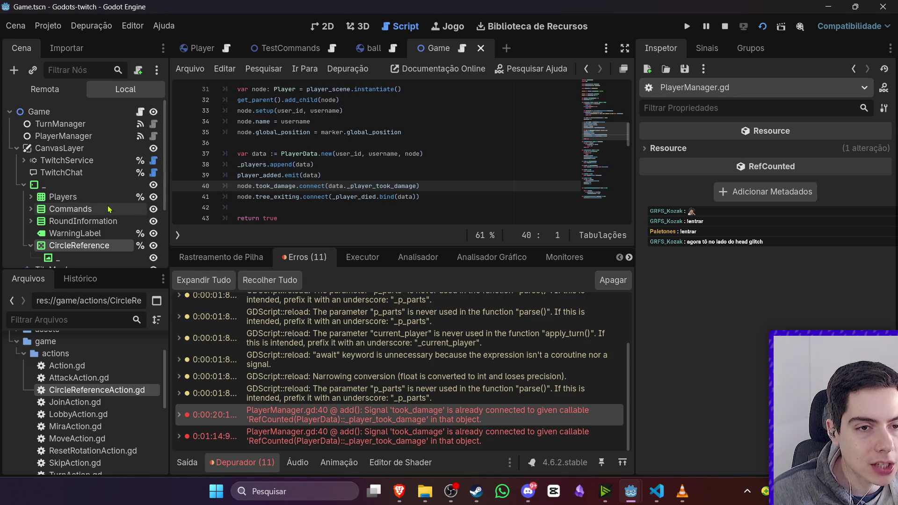
{"action": "scroll", "coordinate": [315, 188], "scroll_direction": "down", "scroll_amount": 1}
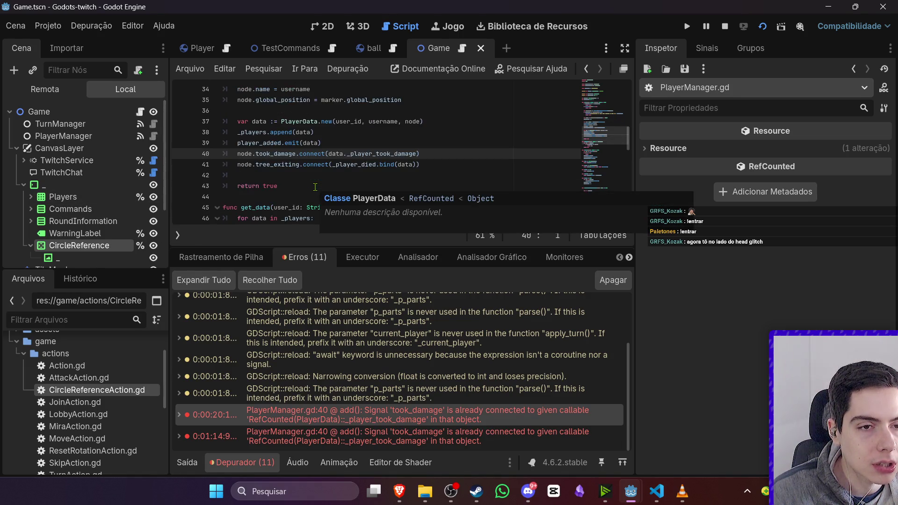
{"action": "scroll", "coordinate": [315, 187], "scroll_direction": "up", "scroll_amount": 6}
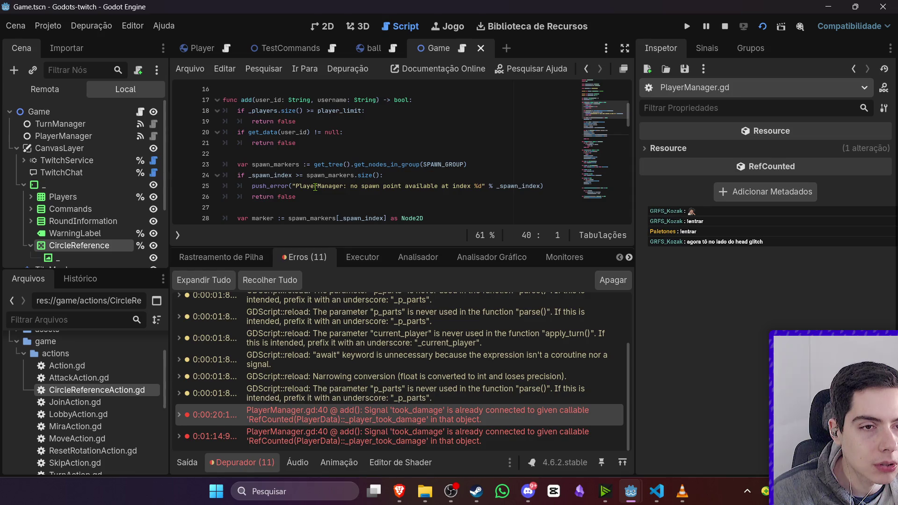
{"action": "scroll", "coordinate": [315, 188], "scroll_direction": "down", "scroll_amount": 5}
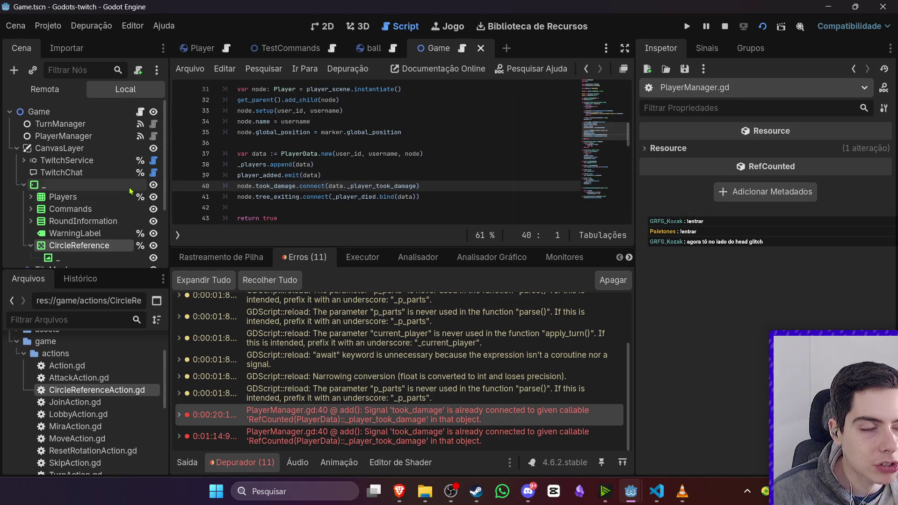
{"action": "left_click", "coordinate": [140, 111]}
{"action": "scroll", "coordinate": [282, 177], "scroll_direction": "down", "scroll_amount": 9}
{"action": "scroll", "coordinate": [283, 177], "scroll_direction": "down", "scroll_amount": 11}
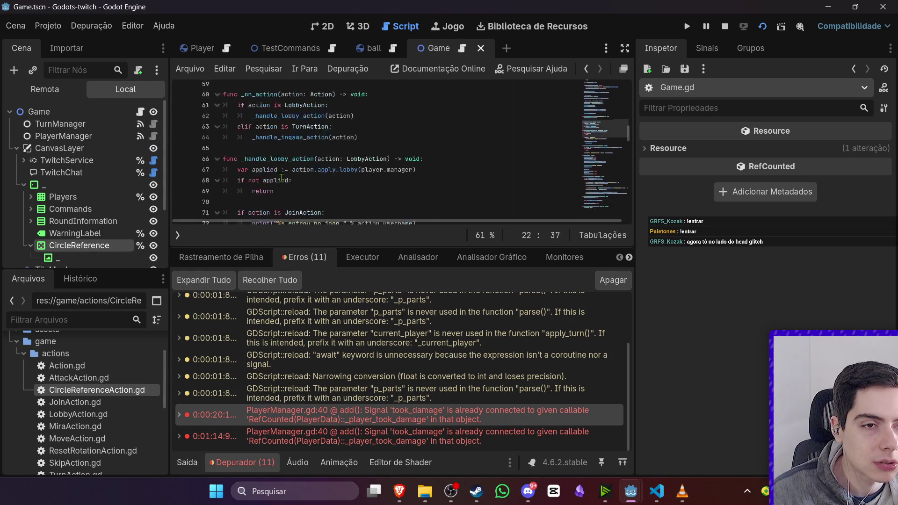
Jump to the took_damage error on line 40 and raise the running game window.
{"action": "double_click", "coordinate": [374, 415]}
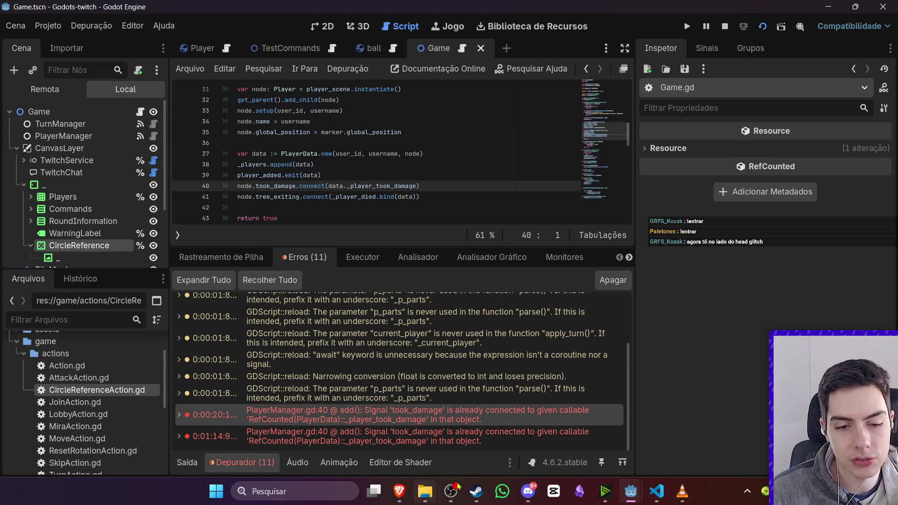
{"action": "mouse_move", "coordinate": [631, 491]}
{"action": "left_click", "coordinate": [684, 448]}
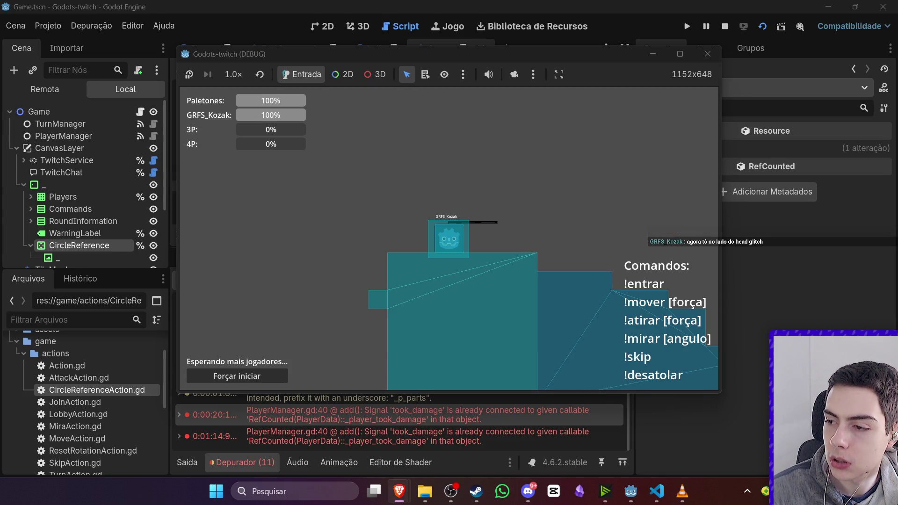
{"action": "mouse_move", "coordinate": [634, 488]}
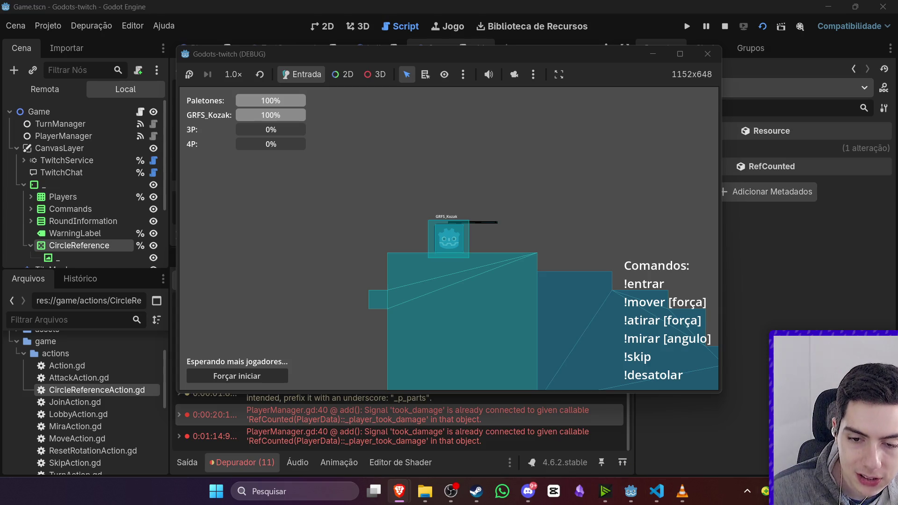
{"action": "left_click", "coordinate": [450, 492]}
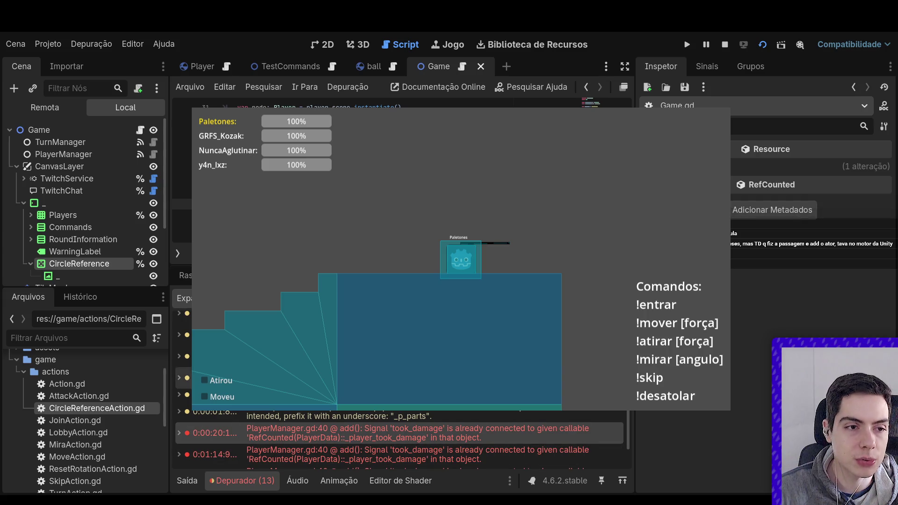
Look through CircleReferenceAction.gd and TurnManager.gd, hide the debugger, and open InGameCommandParser.gd.
{"action": "double_click", "coordinate": [69, 411]}
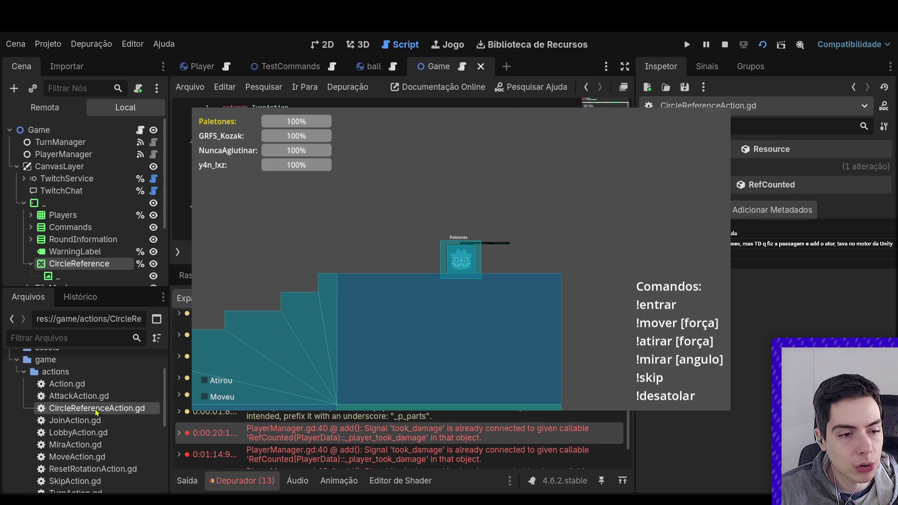
{"action": "scroll", "coordinate": [98, 417], "scroll_direction": "down", "scroll_amount": 2}
{"action": "scroll", "coordinate": [98, 443], "scroll_direction": "down", "scroll_amount": 3}
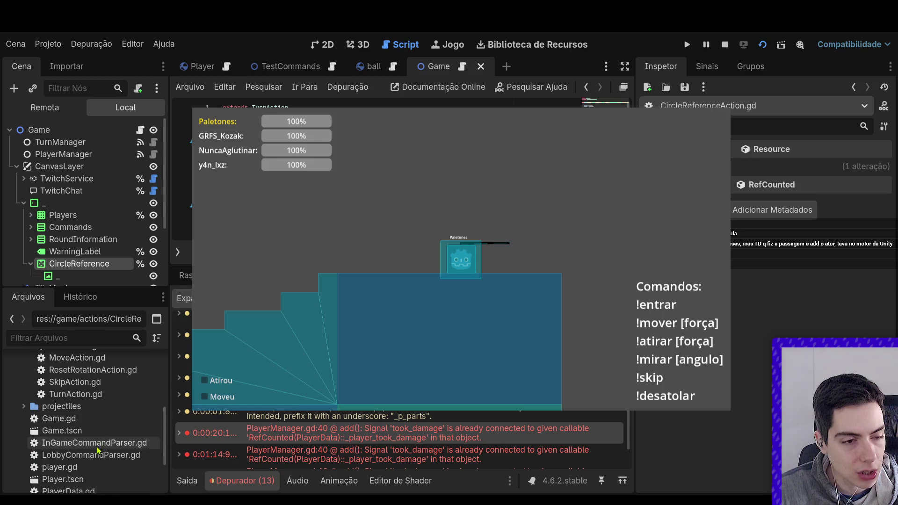
{"action": "double_click", "coordinate": [88, 483]}
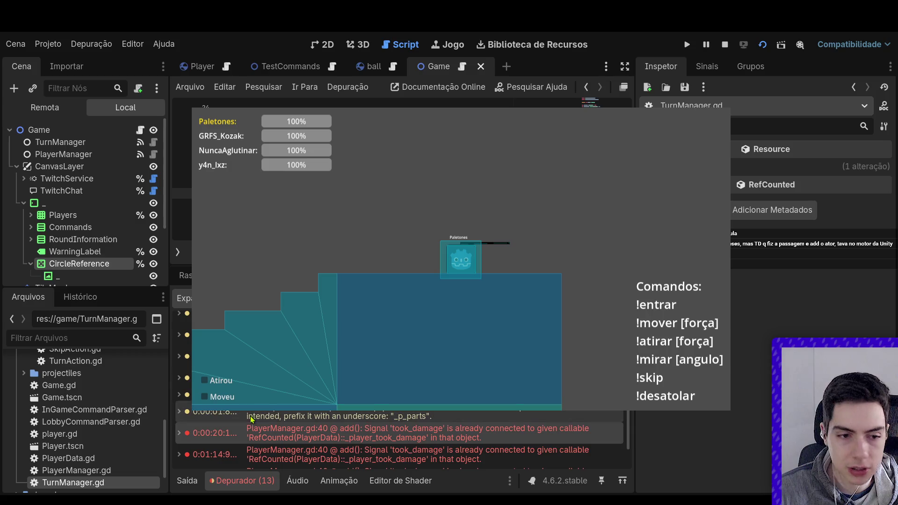
{"action": "key", "text": "ctrl+j"}
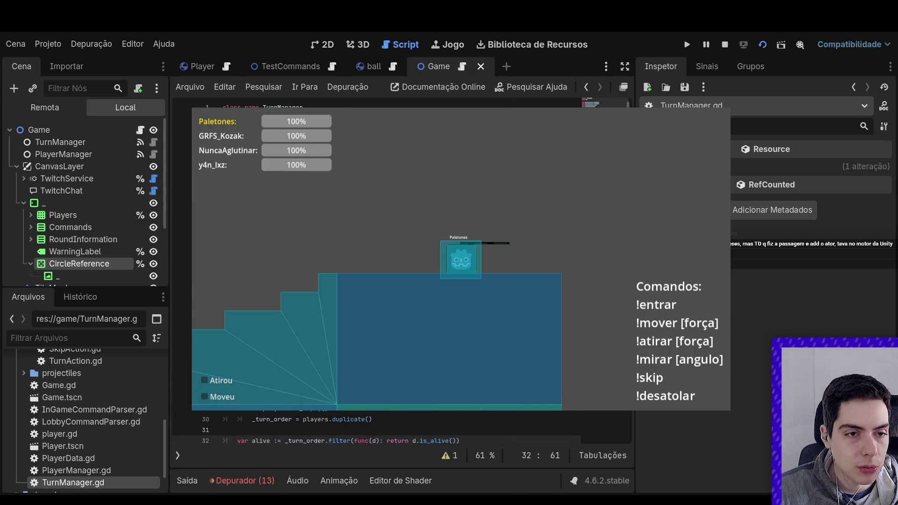
{"action": "left_click", "coordinate": [103, 414]}
{"action": "double_click", "coordinate": [104, 412]}
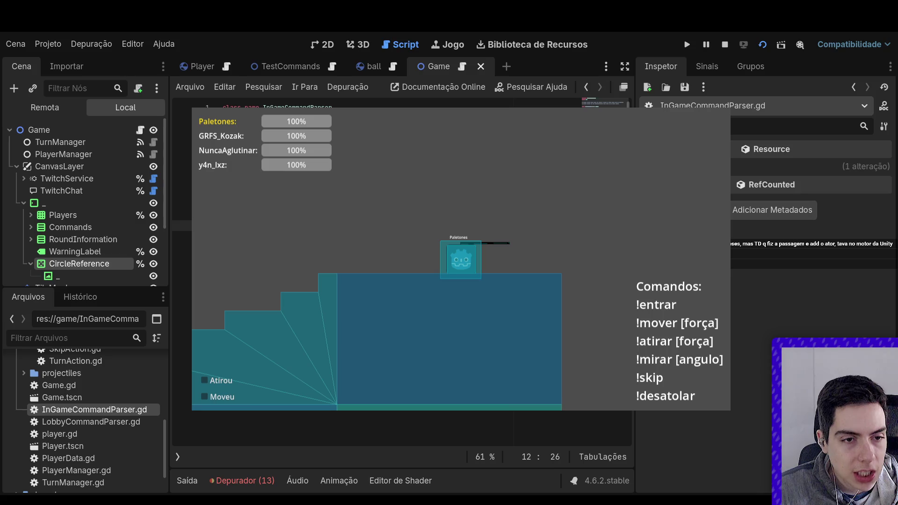
Add a CircleReferenceAction entry to the command dictionary on line 15, then show the 2D view.
{"action": "key", "text": "Right"}
{"action": "key", "text": "Right"}
{"action": "key", "text": "Right"}
{"action": "key", "text": "Right"}
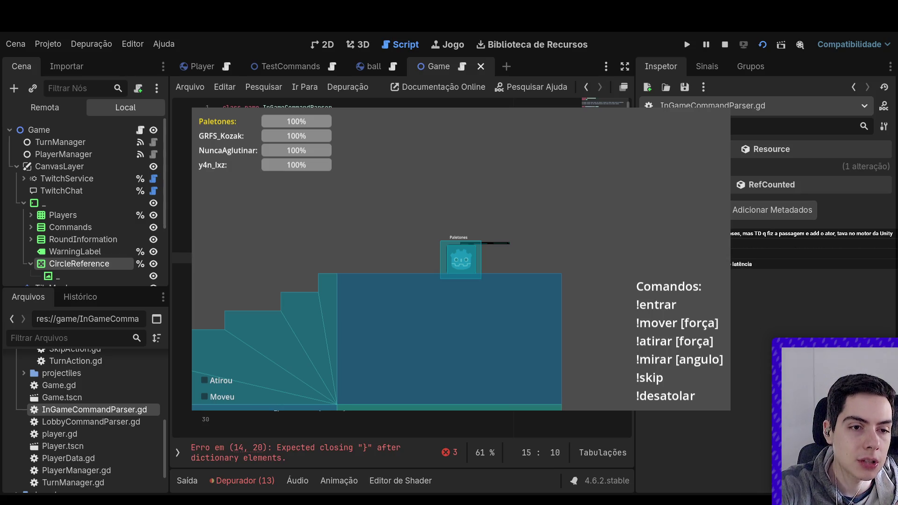
{"action": "key", "text": "Right"}
{"action": "key", "text": "Right"}
{"action": "key", "text": "Right"}
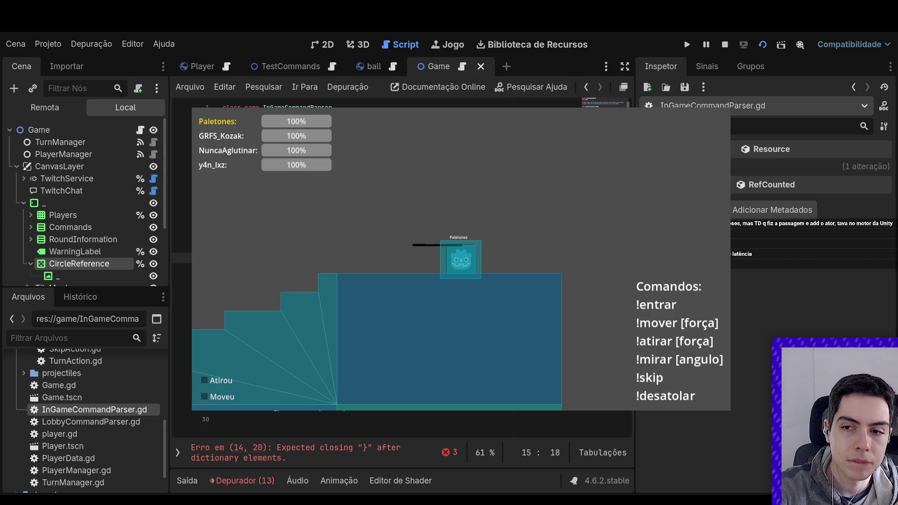
{"action": "key", "text": "Right"}
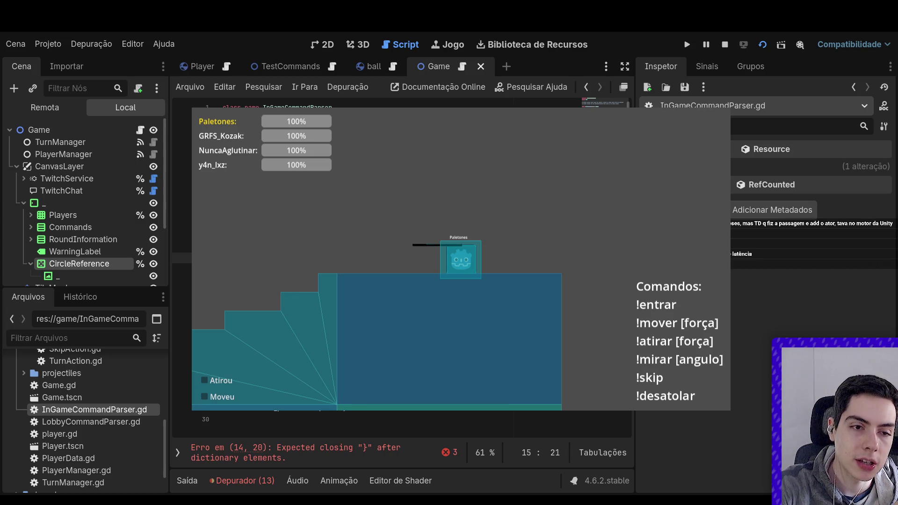
{"action": "key", "text": "Right"}
{"action": "key", "text": "Right"}
{"action": "key", "text": "Right"}
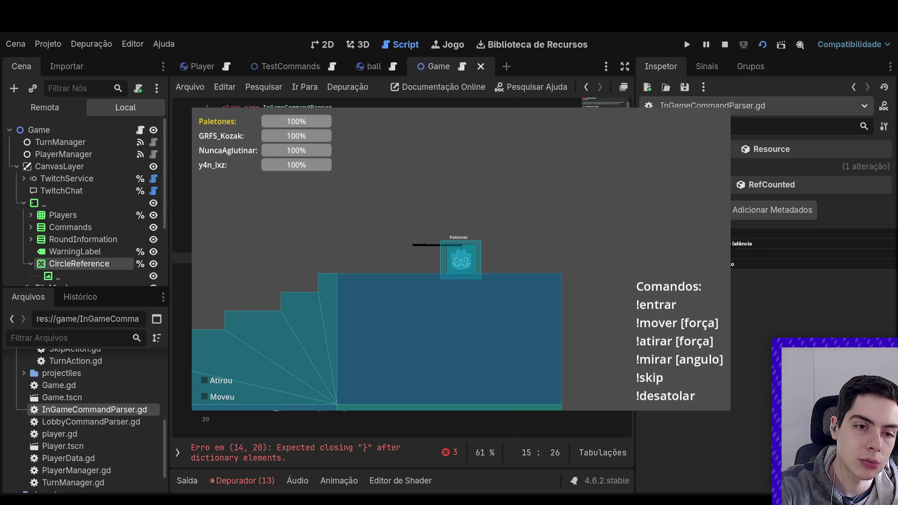
{"action": "key", "text": "Left"}
{"action": "key", "text": "Left"}
{"action": "key", "text": "Left"}
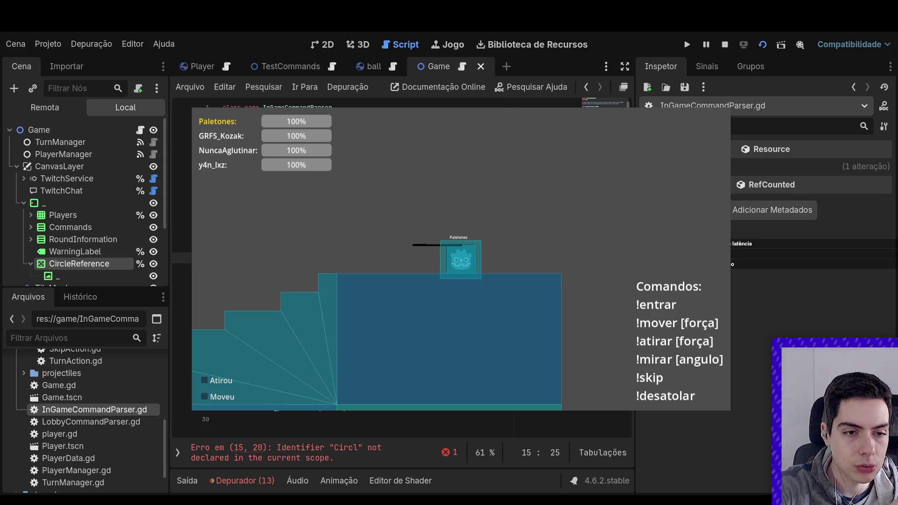
{"action": "key", "text": "Return"}
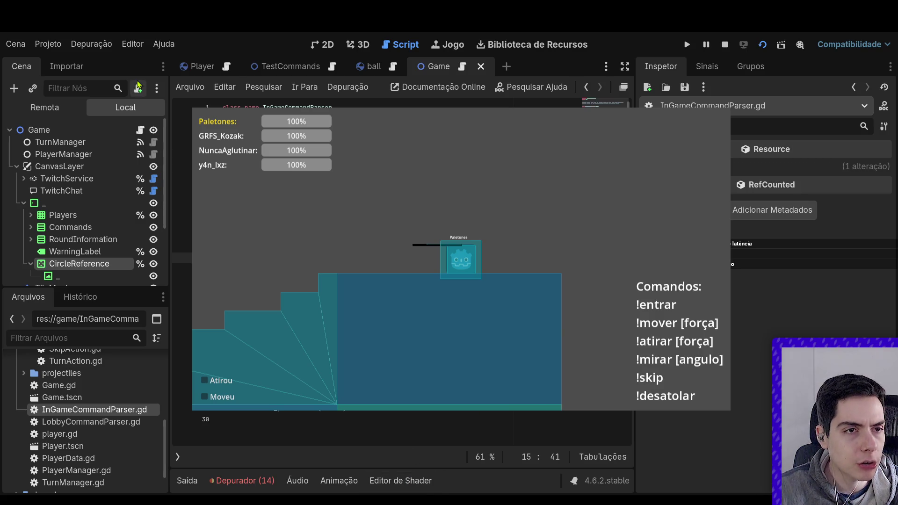
{"action": "left_click", "coordinate": [323, 45]}
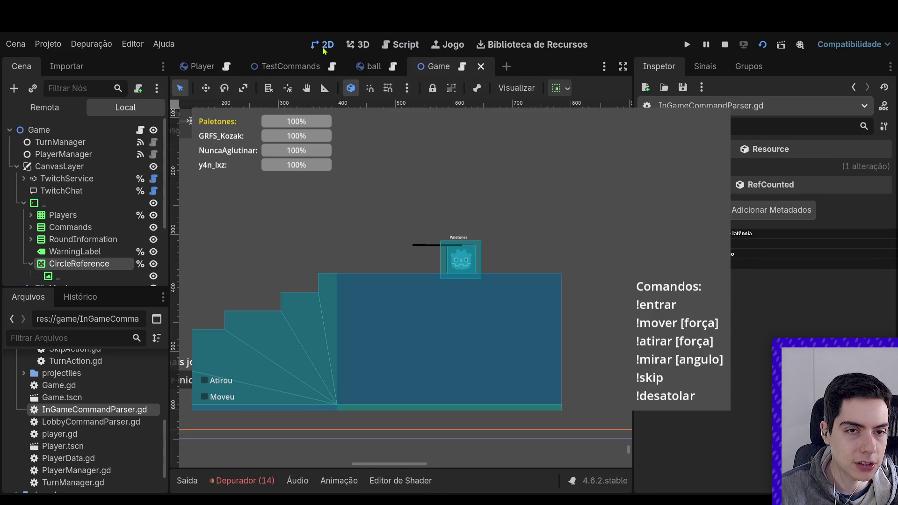
Insert a !mirar-ref line after !mirar [angulo] in the Commands Label text and save.
{"action": "scroll", "coordinate": [70, 210], "scroll_direction": "down", "scroll_amount": 1}
{"action": "left_click", "coordinate": [30, 221]}
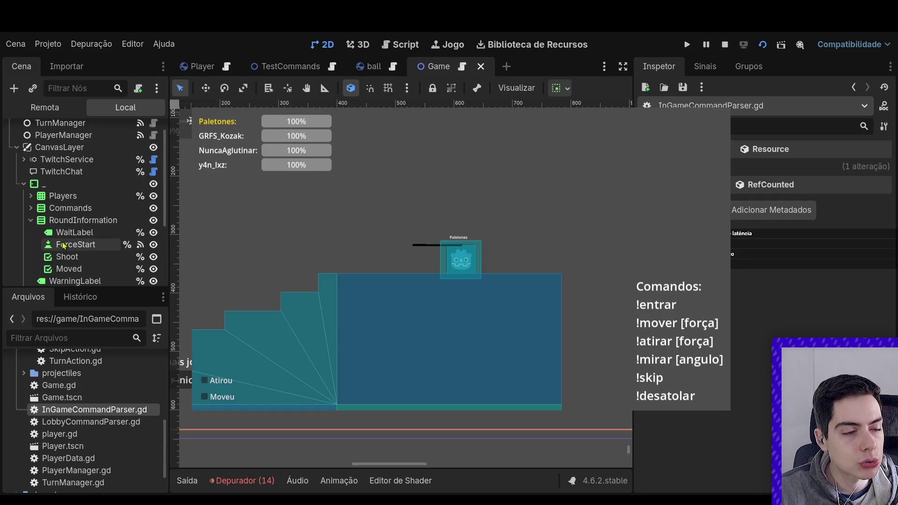
{"action": "left_click", "coordinate": [31, 220]}
{"action": "left_click", "coordinate": [30, 208]}
{"action": "left_click", "coordinate": [61, 221]}
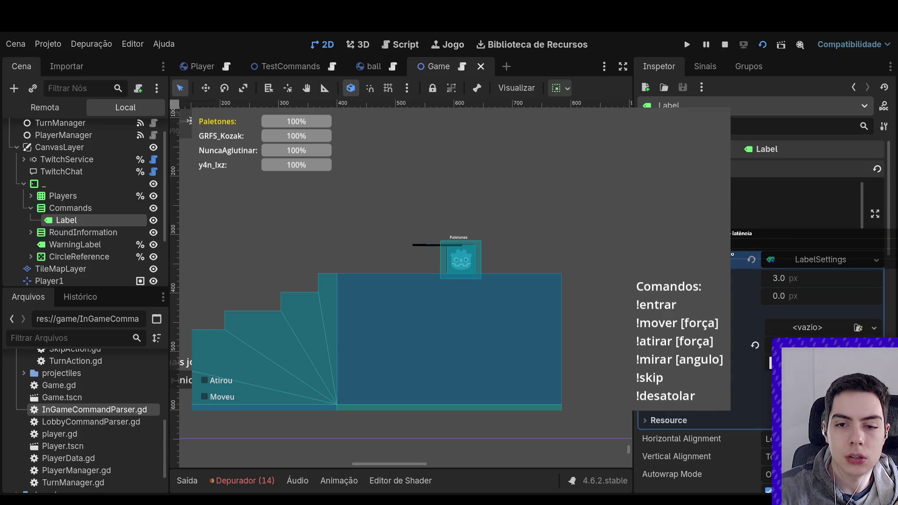
{"action": "scroll", "coordinate": [814, 281], "scroll_direction": "down", "scroll_amount": 2}
{"action": "key", "text": "Return"}
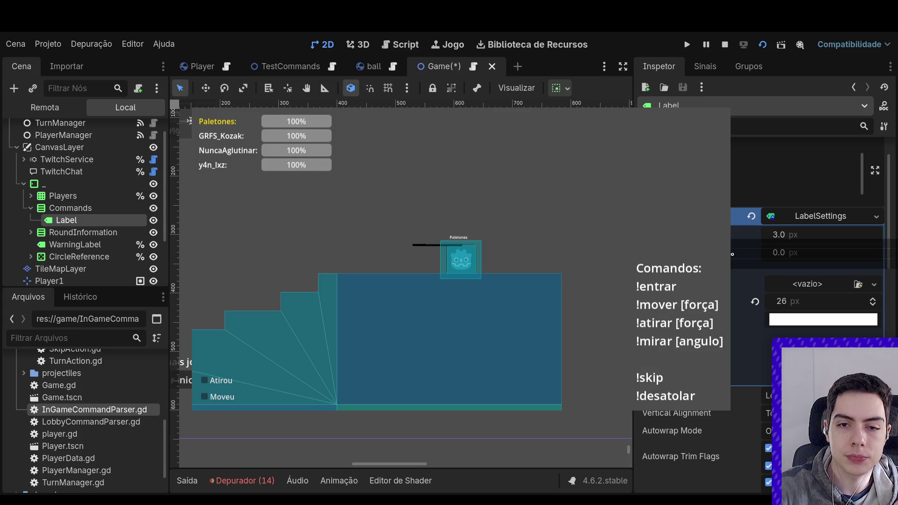
{"action": "type", "text": "!mirar-ref"}
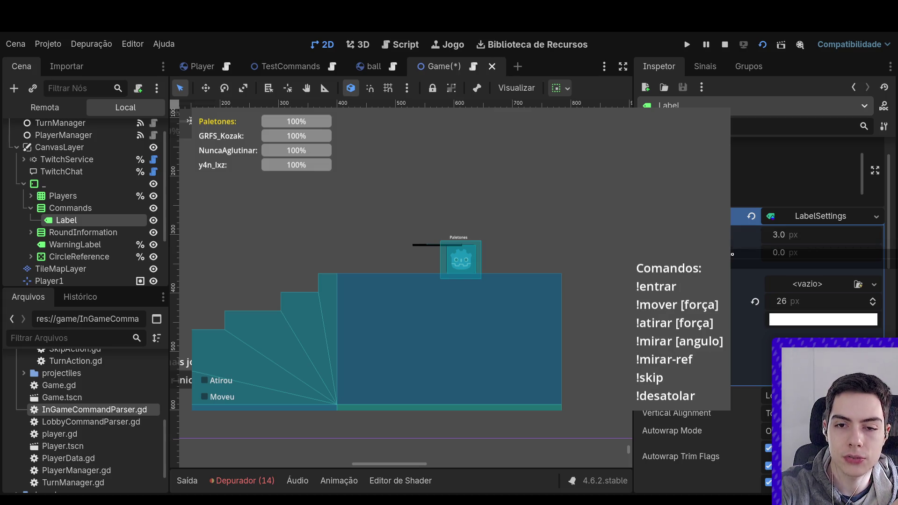
{"action": "key", "text": "ctrl+s"}
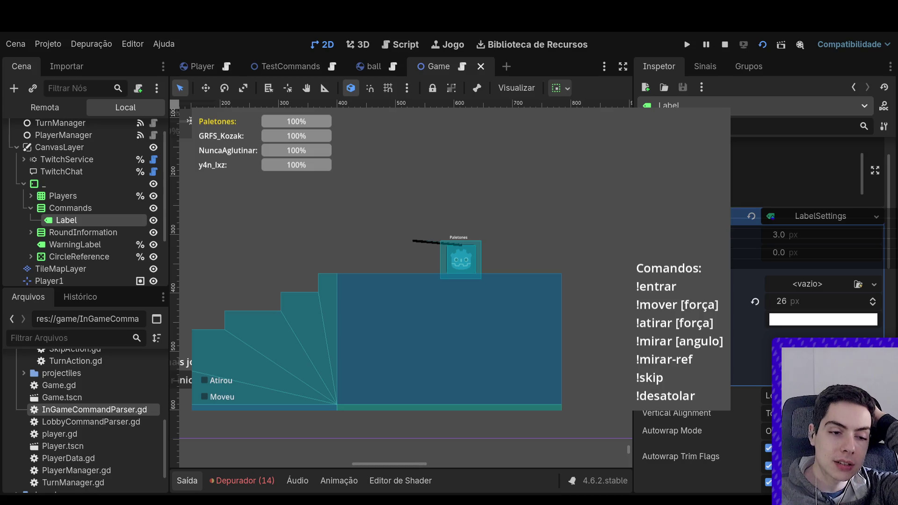
Glance at the output log, then reopen InGameCommandParser.gd.
{"action": "left_click", "coordinate": [187, 480]}
{"action": "left_click", "coordinate": [187, 480]}
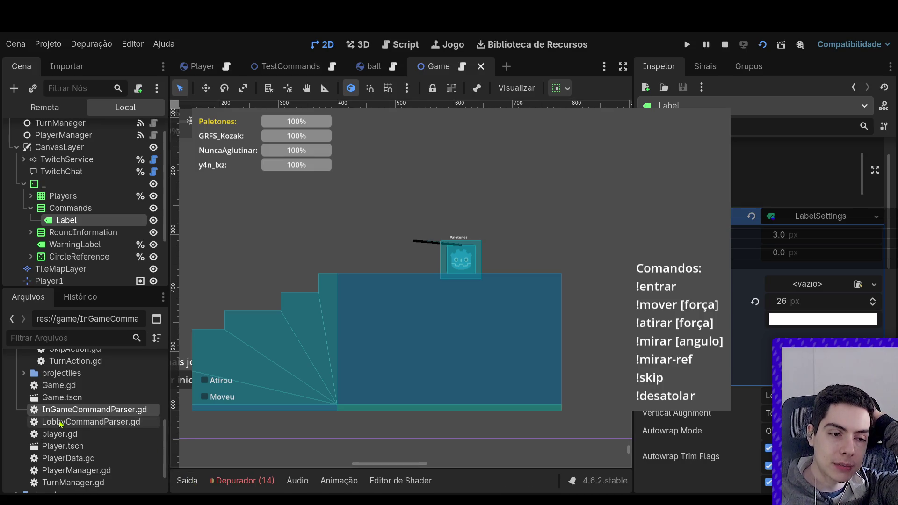
{"action": "double_click", "coordinate": [67, 410]}
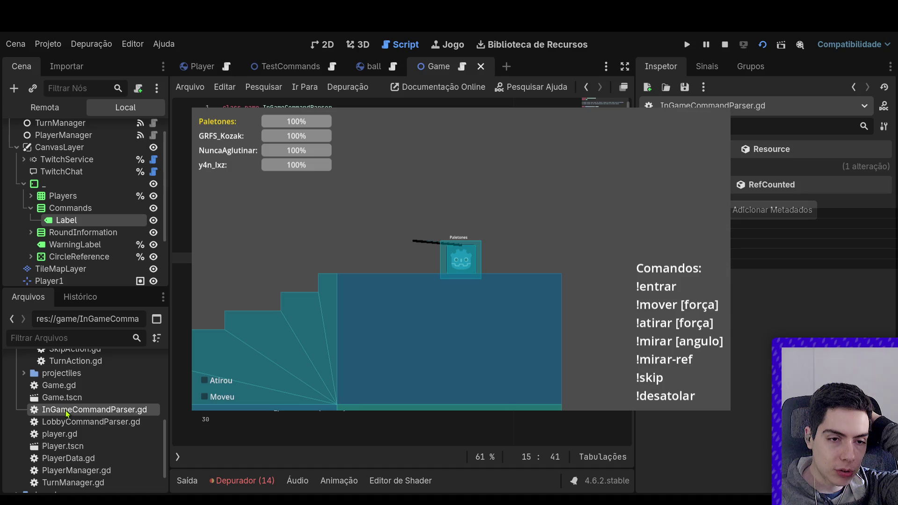